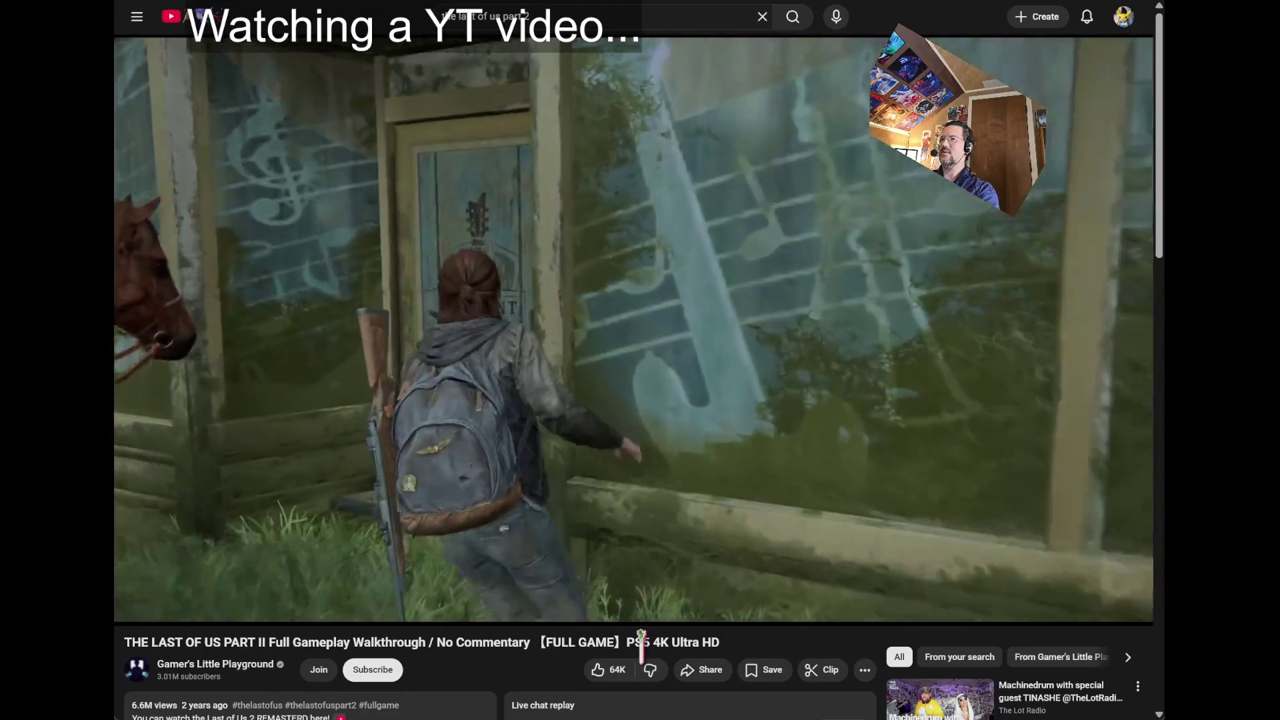
# - Jump the Last of Us Part II walkthrough back five seconds with the Left arrow key
pyautogui.press('Left')
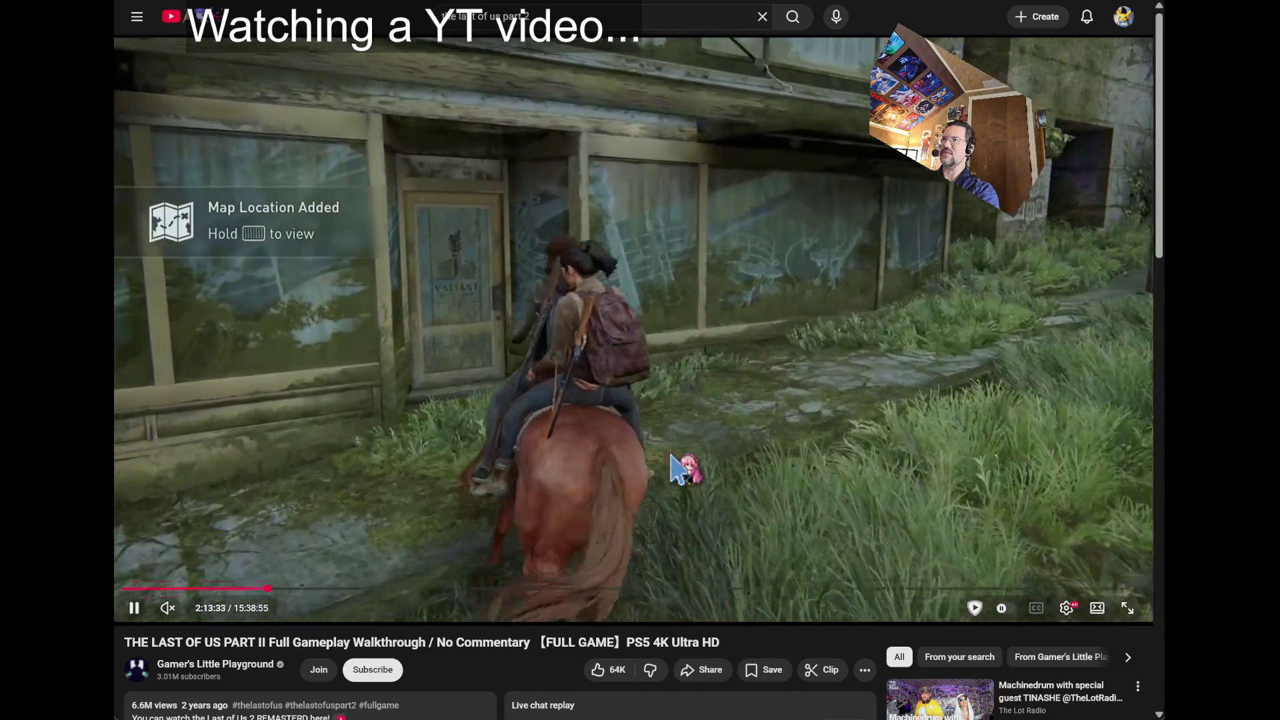
pyautogui.click(773, 252)
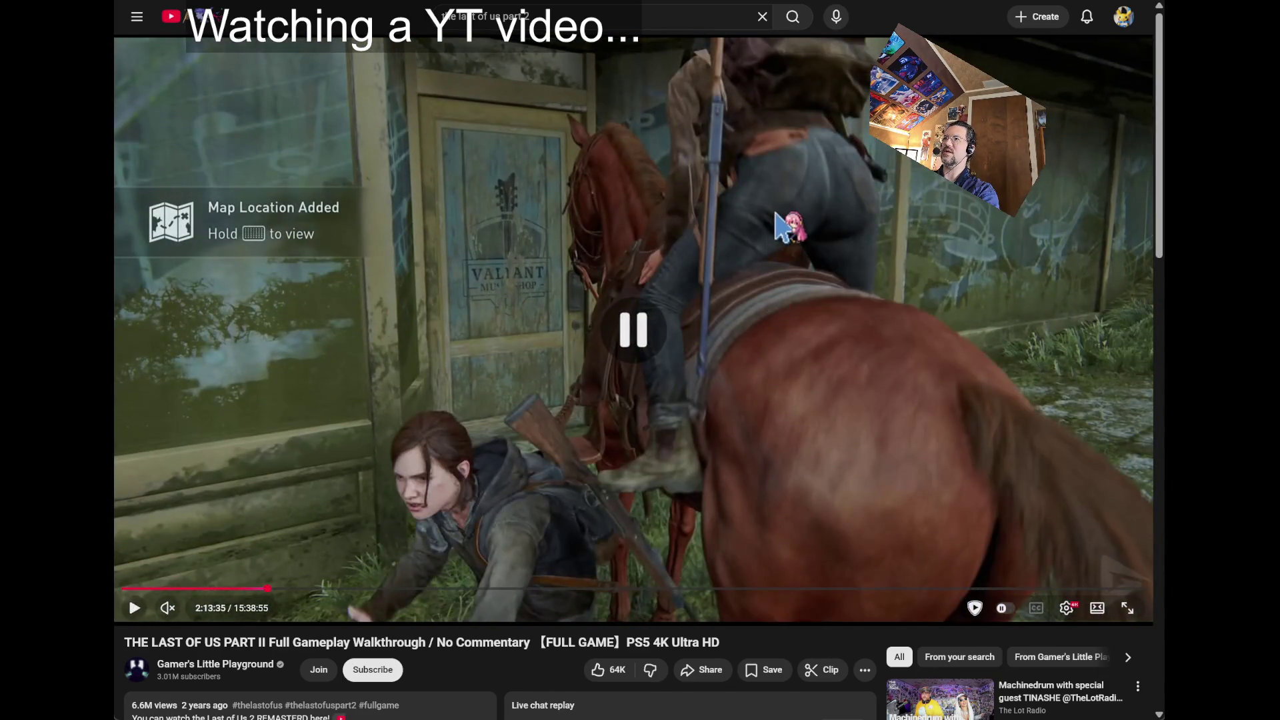
pyautogui.click(766, 210)
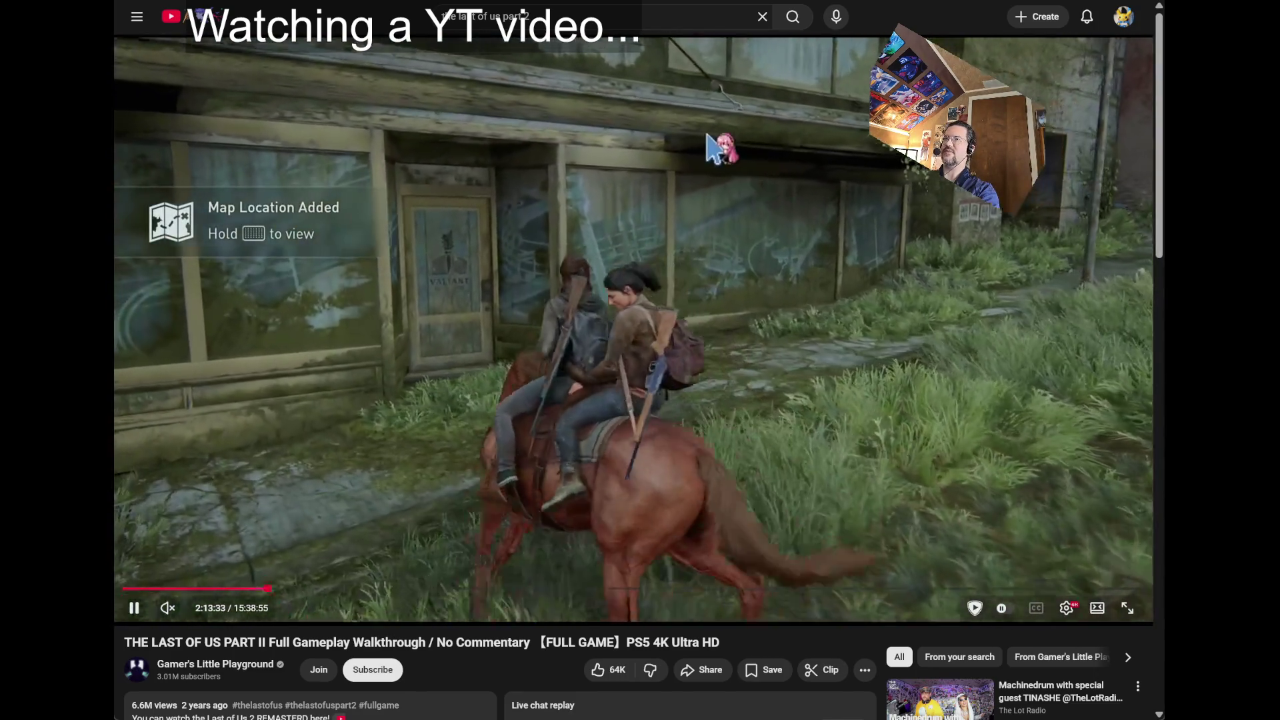
pyautogui.click(682, 222)
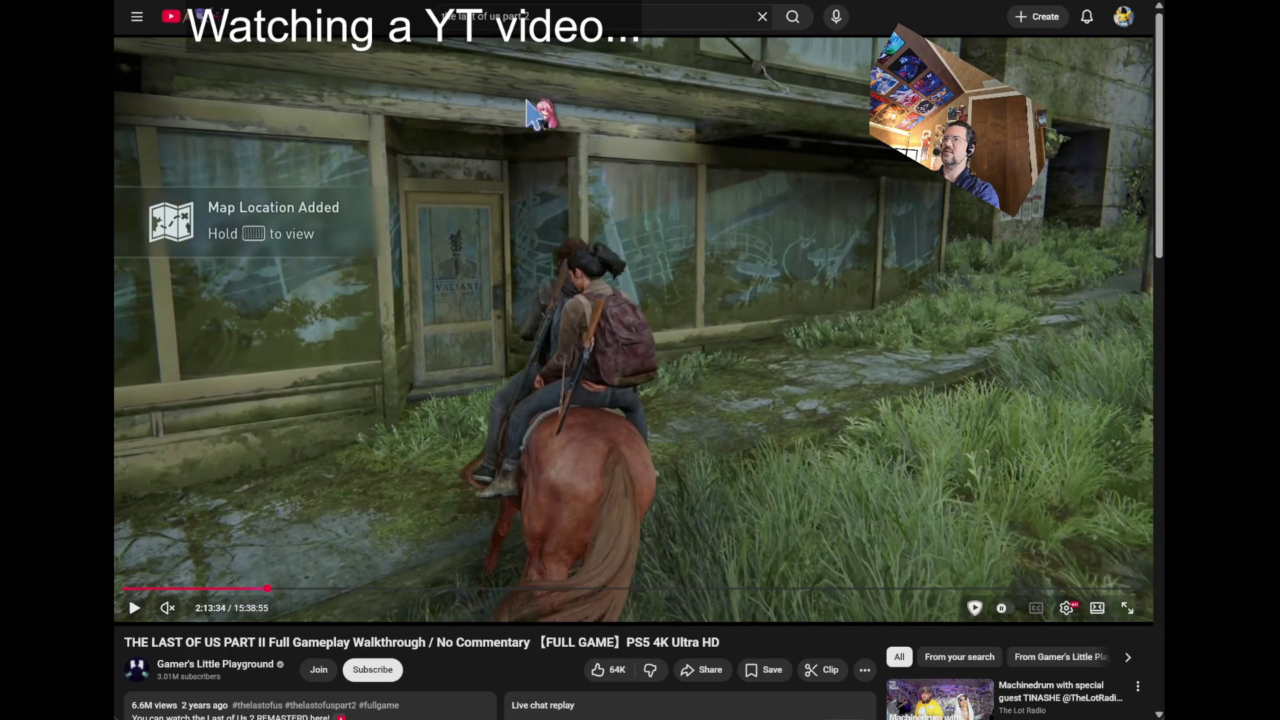
pyautogui.click(693, 150)
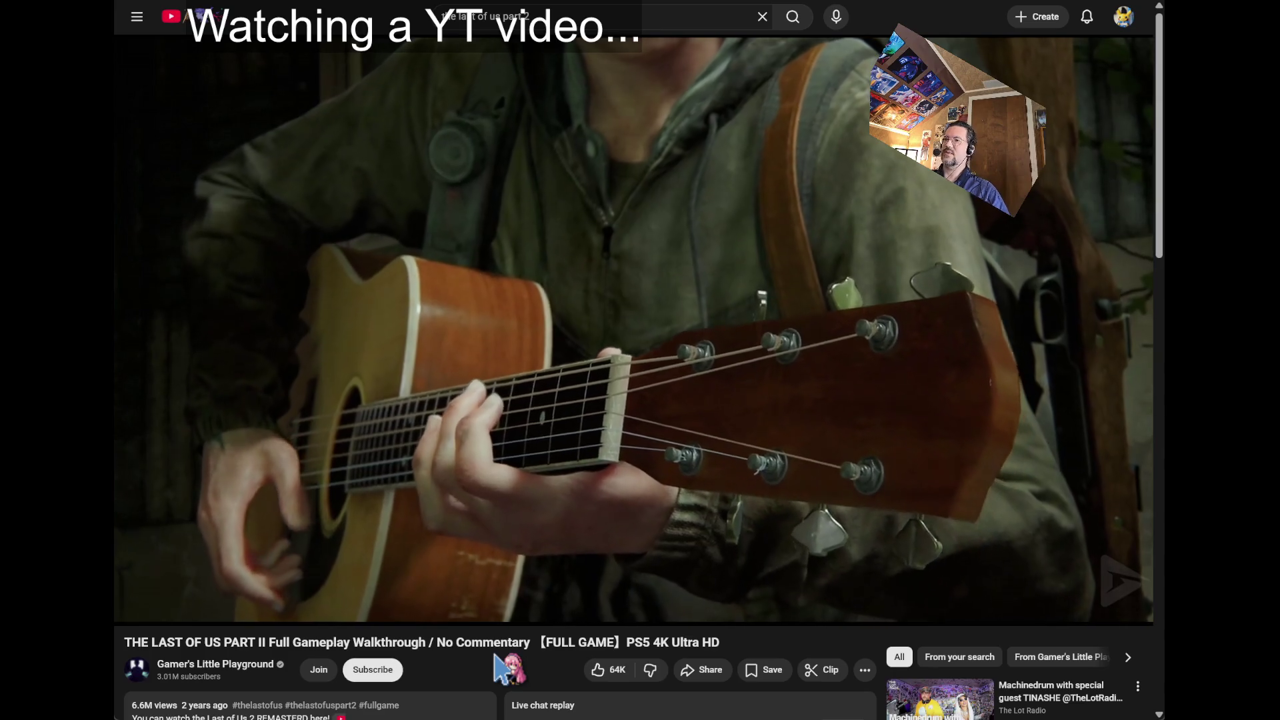
# - Let the walkthrough play from the guitar close-up into Ellie singing
pyautogui.moveTo(674, 574)
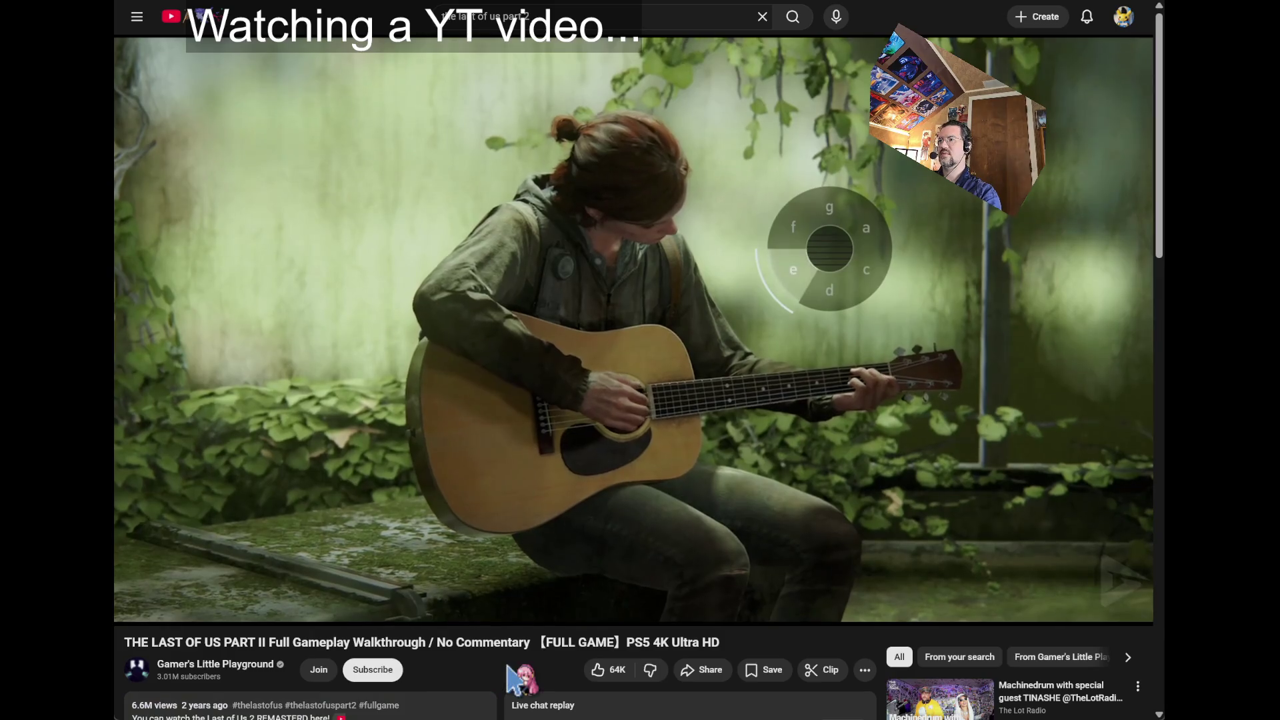
pyautogui.moveTo(516, 600)
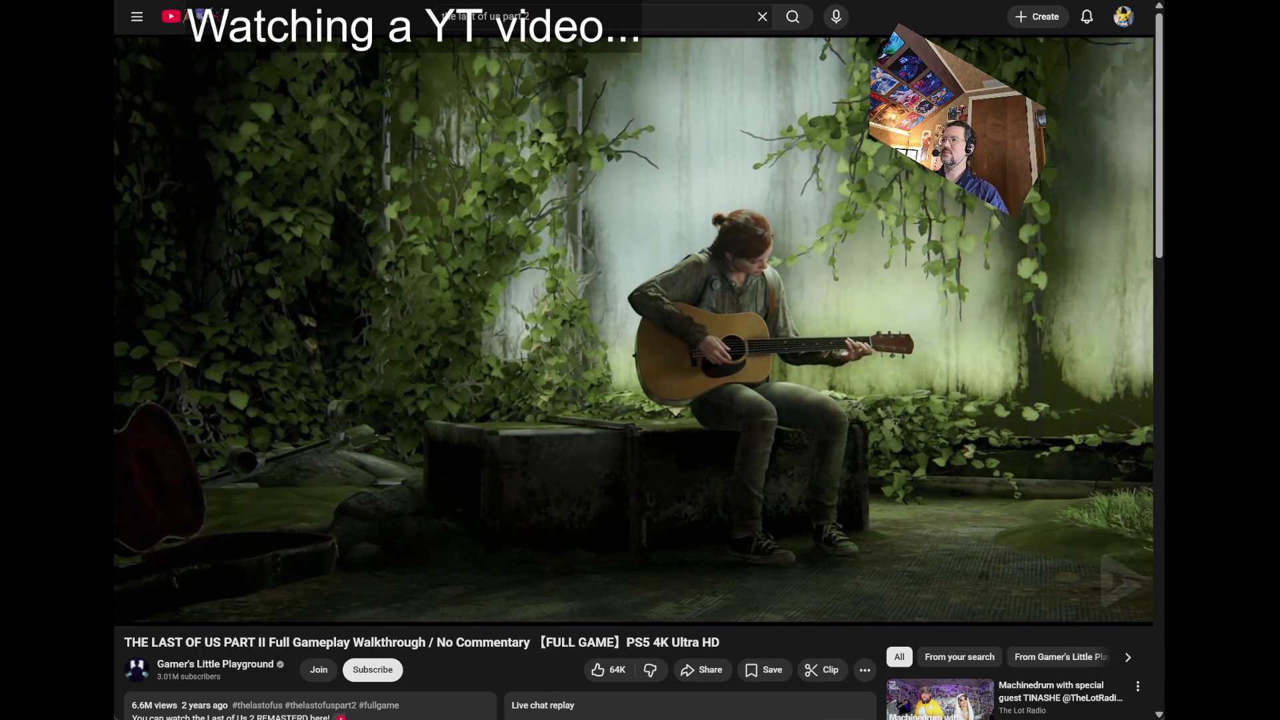
# - Pause the walkthrough, Google 'steam the last of us part II' and open the Steam result
pyautogui.click(547, 177)
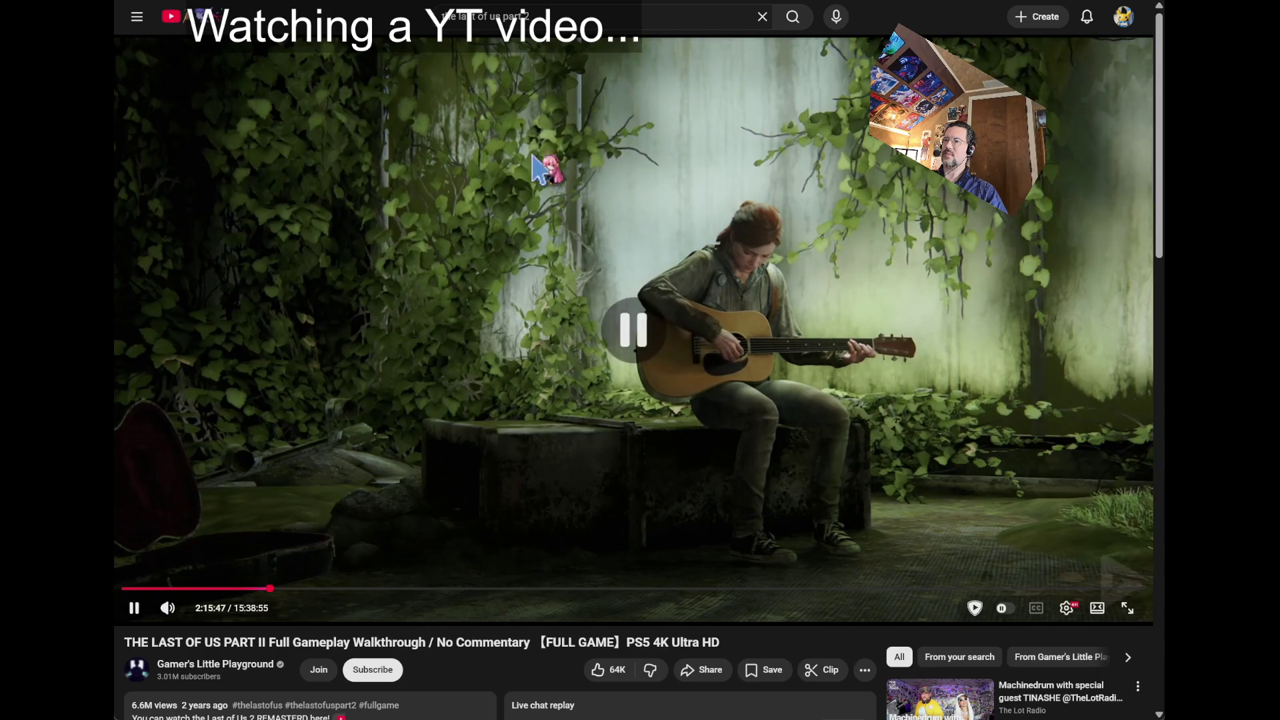
pyautogui.press('/')
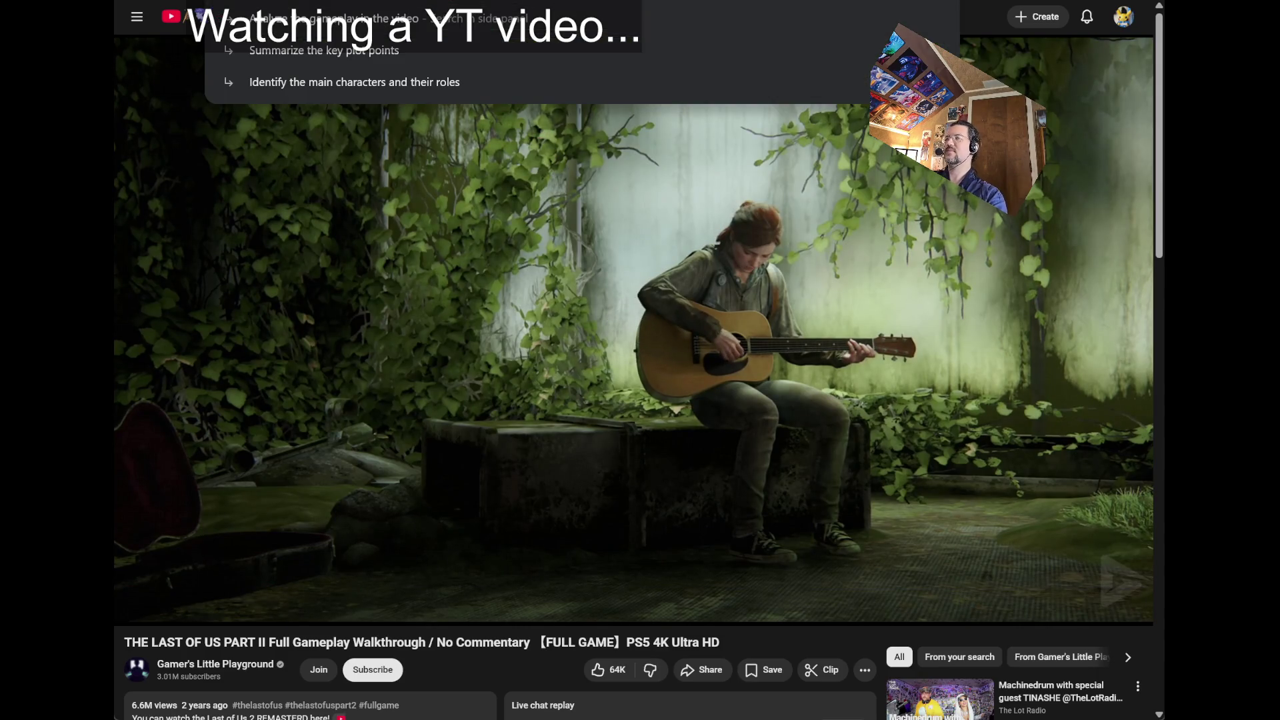
pyautogui.write('store.ste')
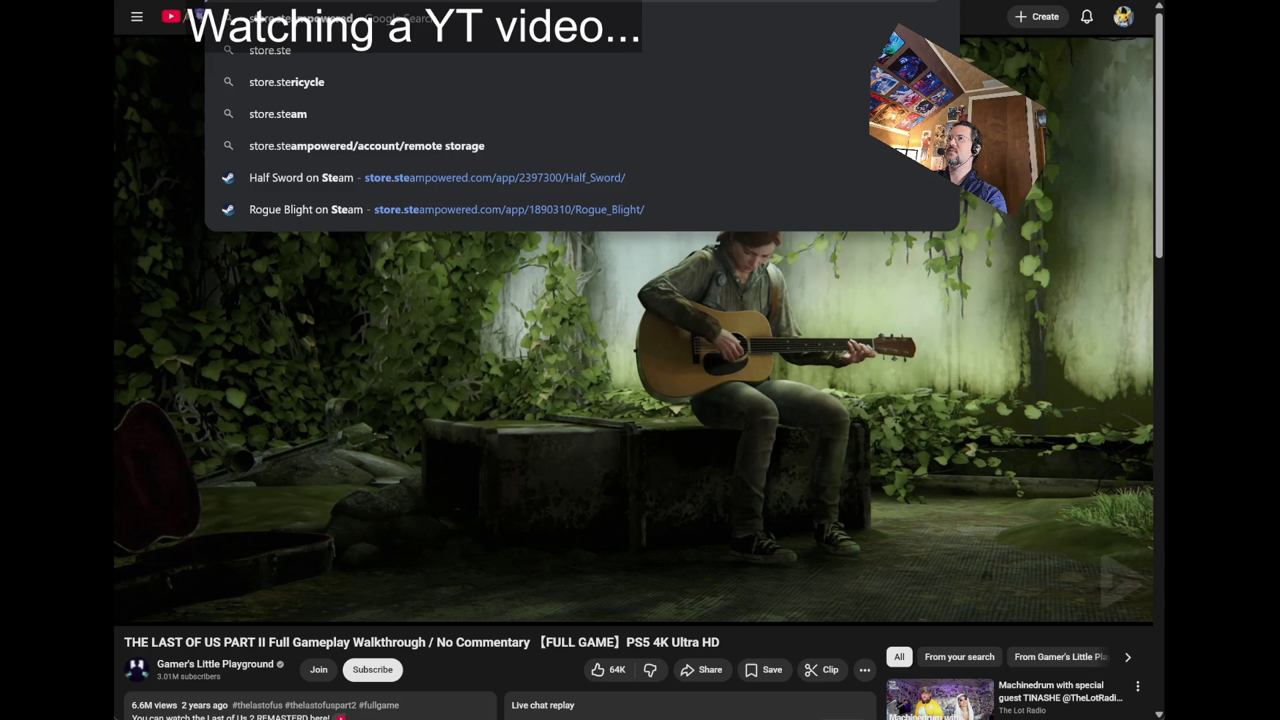
pyautogui.write('am the last')
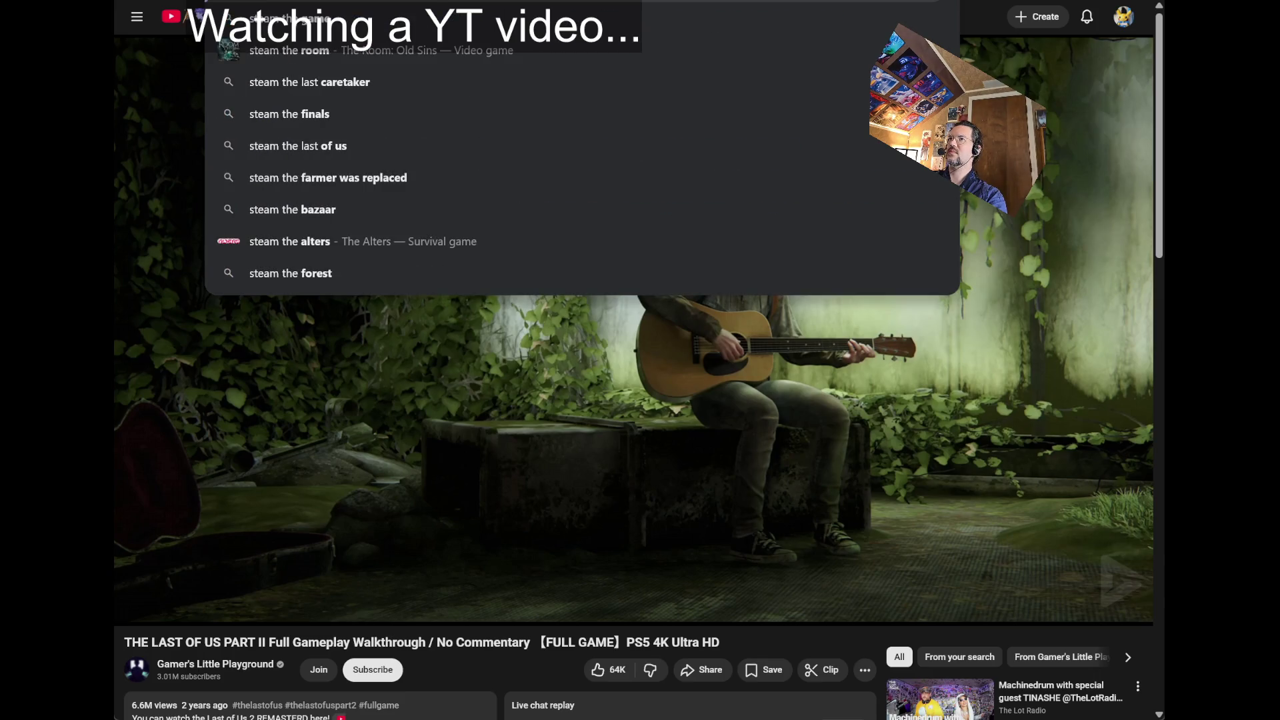
pyautogui.write(' of us part II')
pyautogui.press('Return')
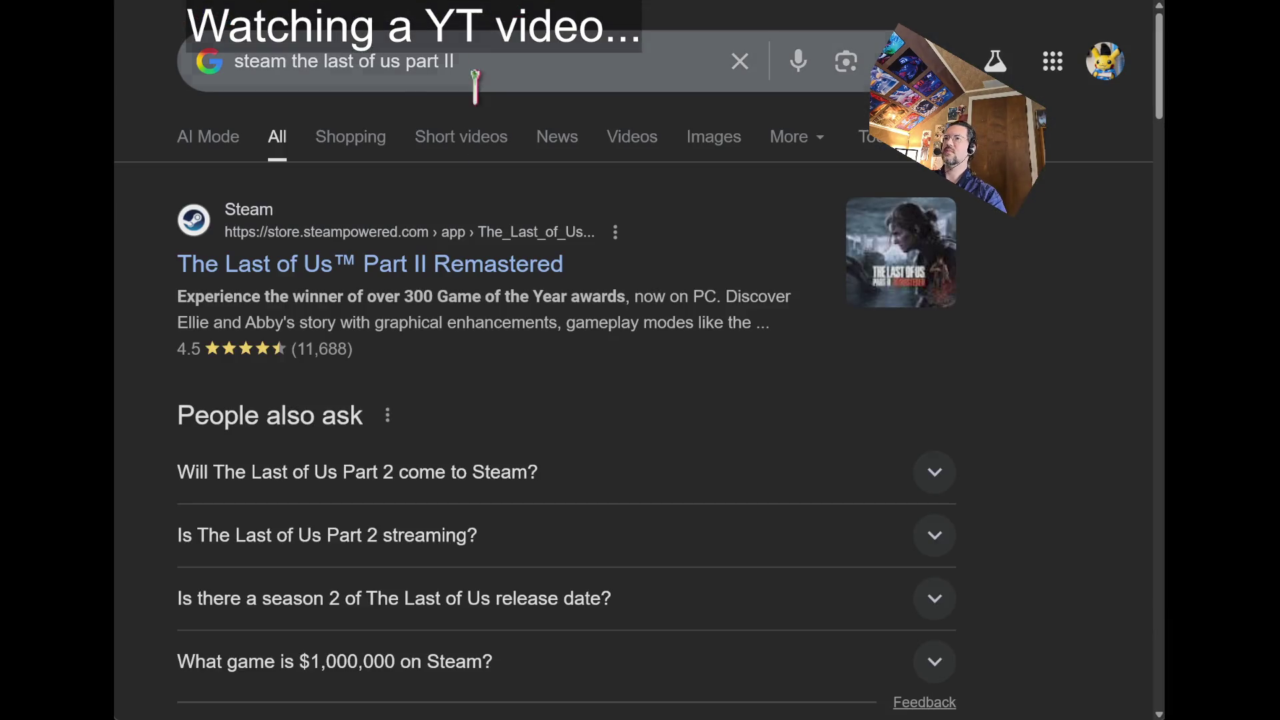
pyautogui.click(495, 277)
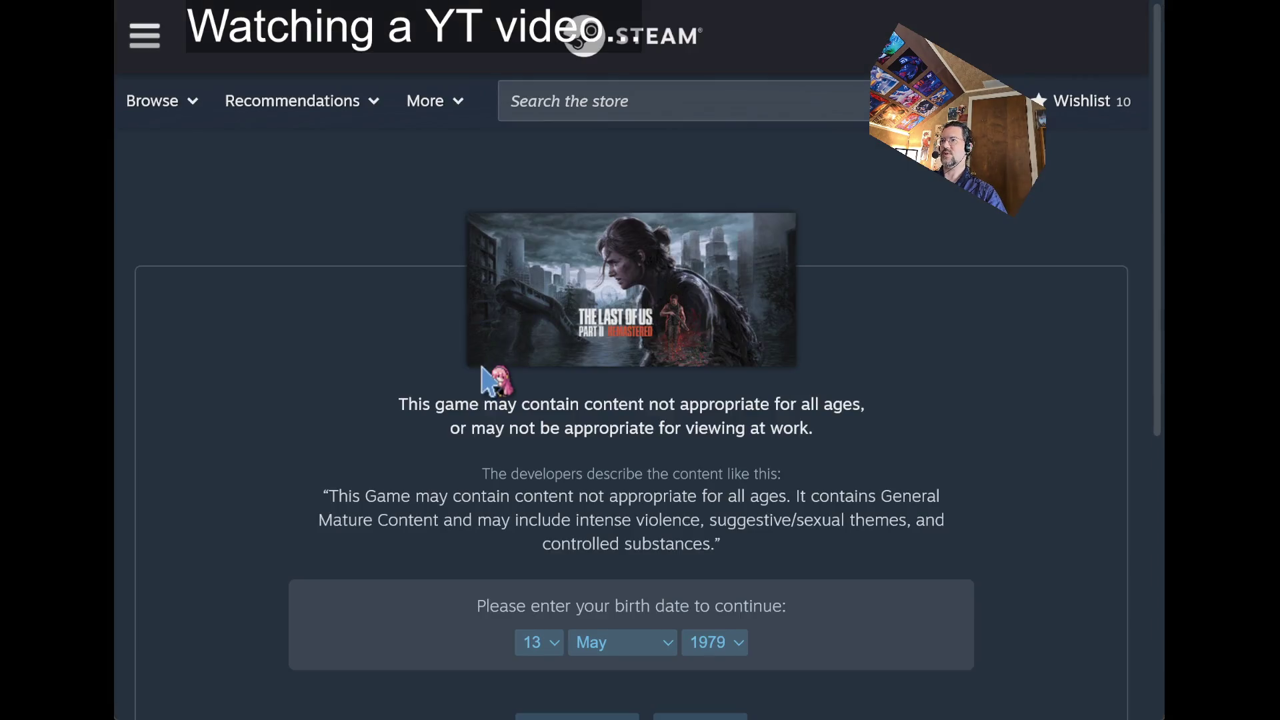
# - Pass the age check and scroll the store page to the $49.99 Buy box and back up
pyautogui.scroll(-2, 506, 400)
pyautogui.click(600, 608)
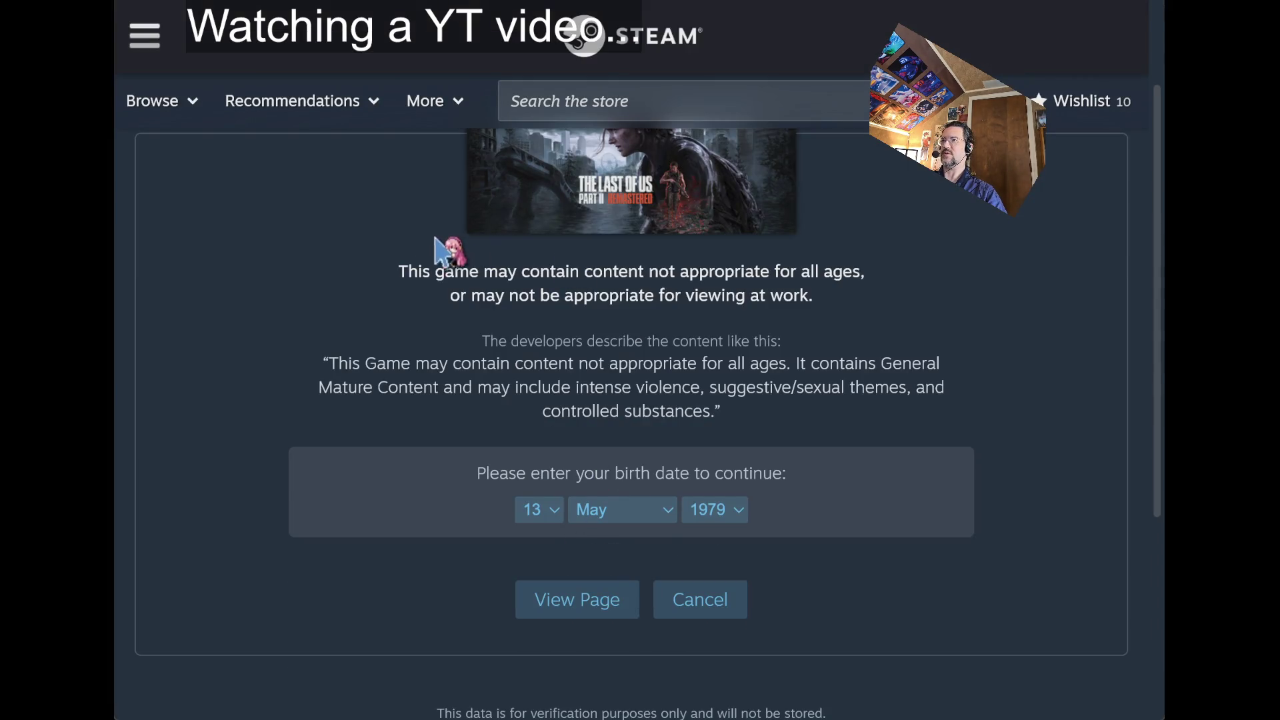
pyautogui.scroll(-6, 620, 223)
pyautogui.scroll(-2, 714, 258)
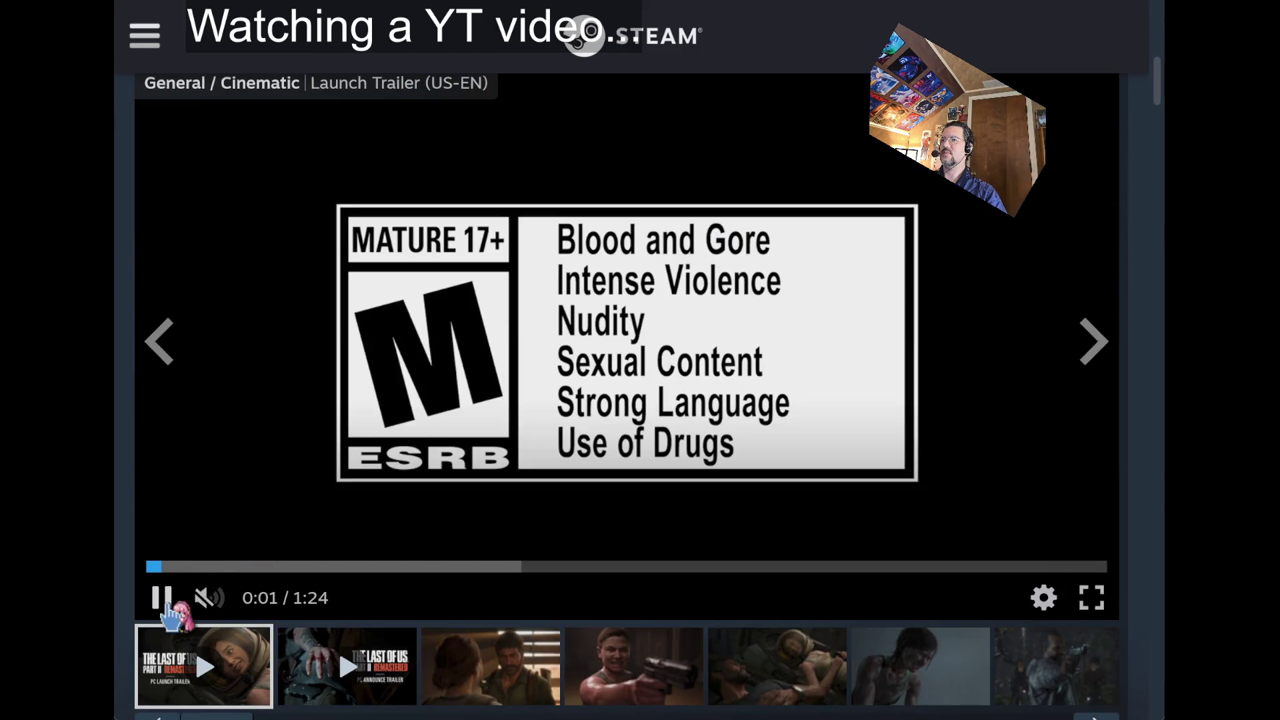
pyautogui.scroll(-10, 391, 371)
pyautogui.scroll(-10, 437, 330)
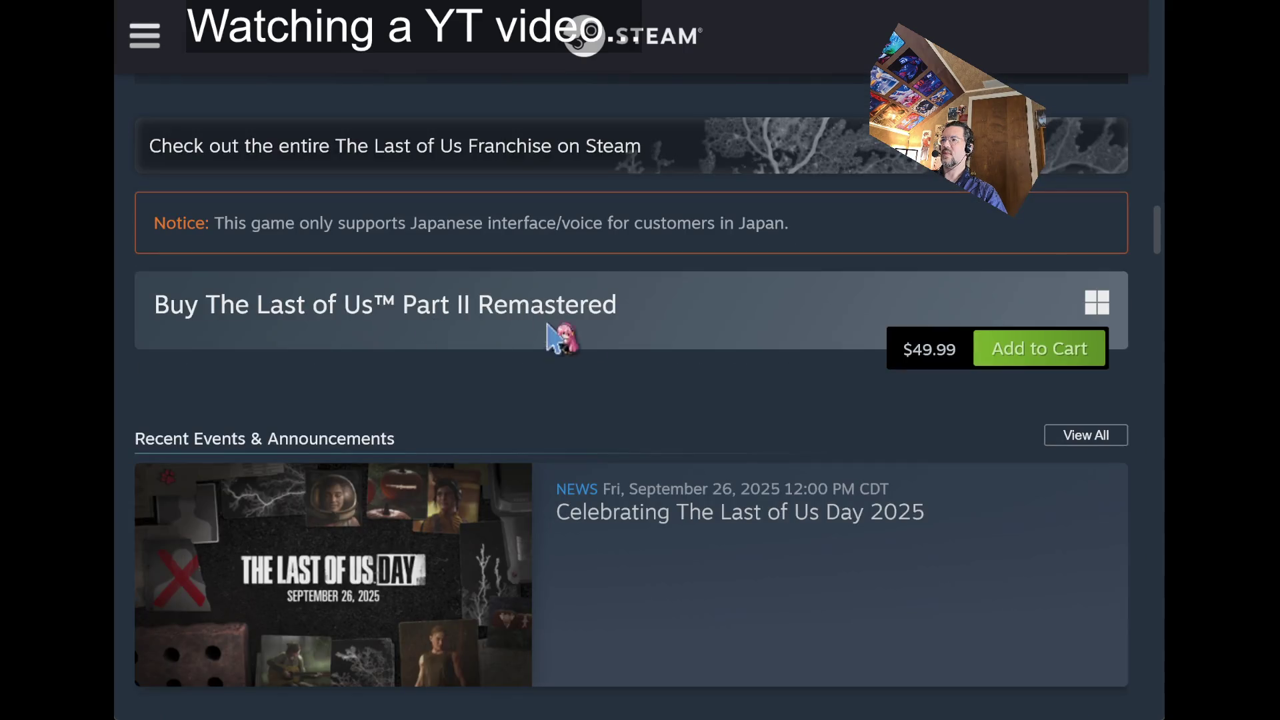
pyautogui.scroll(20, 759, 393)
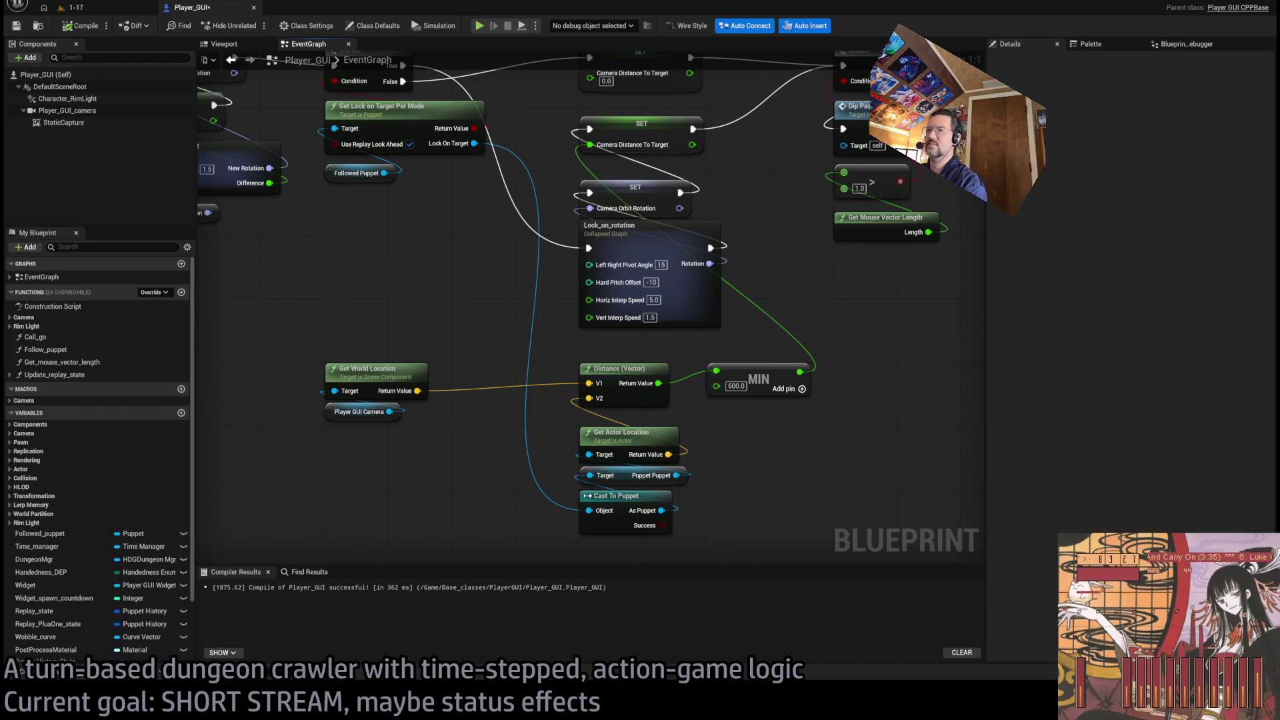
# - Zoom and pan the Player_GUI event graph over to the post-process settings nodes
pyautogui.scroll(-2, 534, 400)
pyautogui.scroll(3, 633, 304)
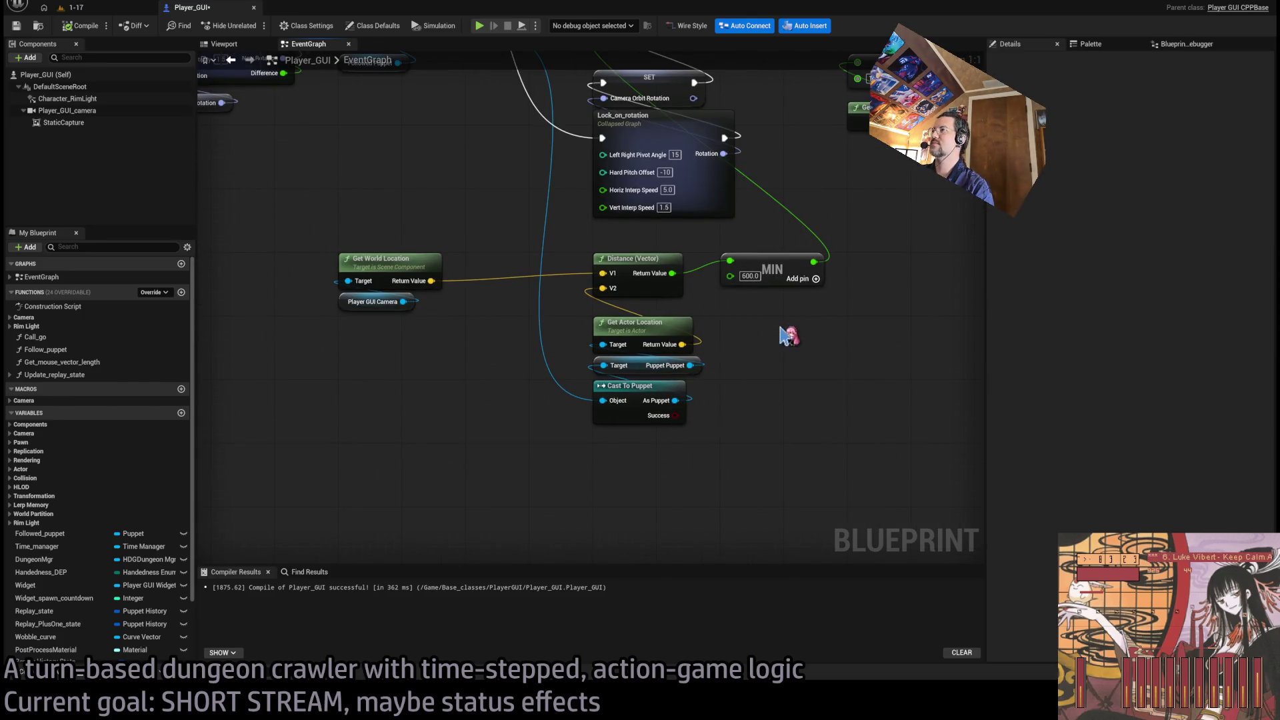
pyautogui.scroll(-3, 780, 333)
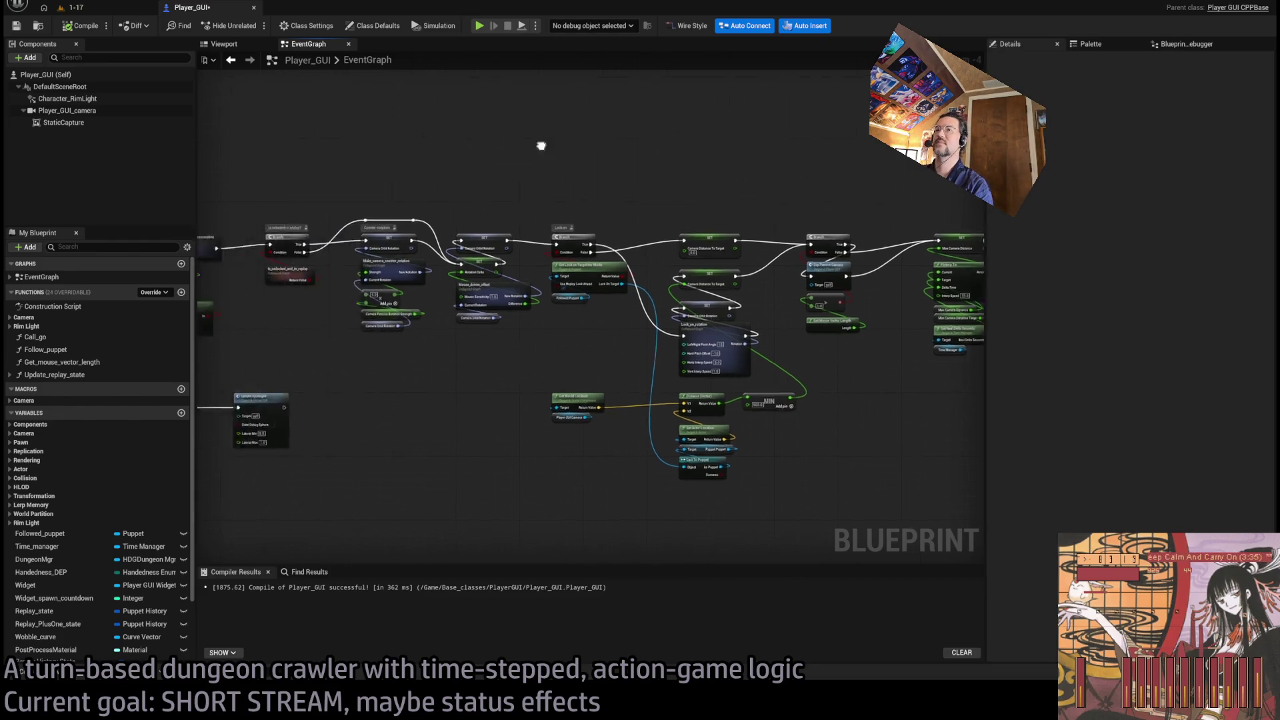
pyautogui.scroll(-2, 543, 143)
pyautogui.scroll(3, 306, 180)
pyautogui.moveTo(680, 184); pyautogui.dragTo(215, 164)
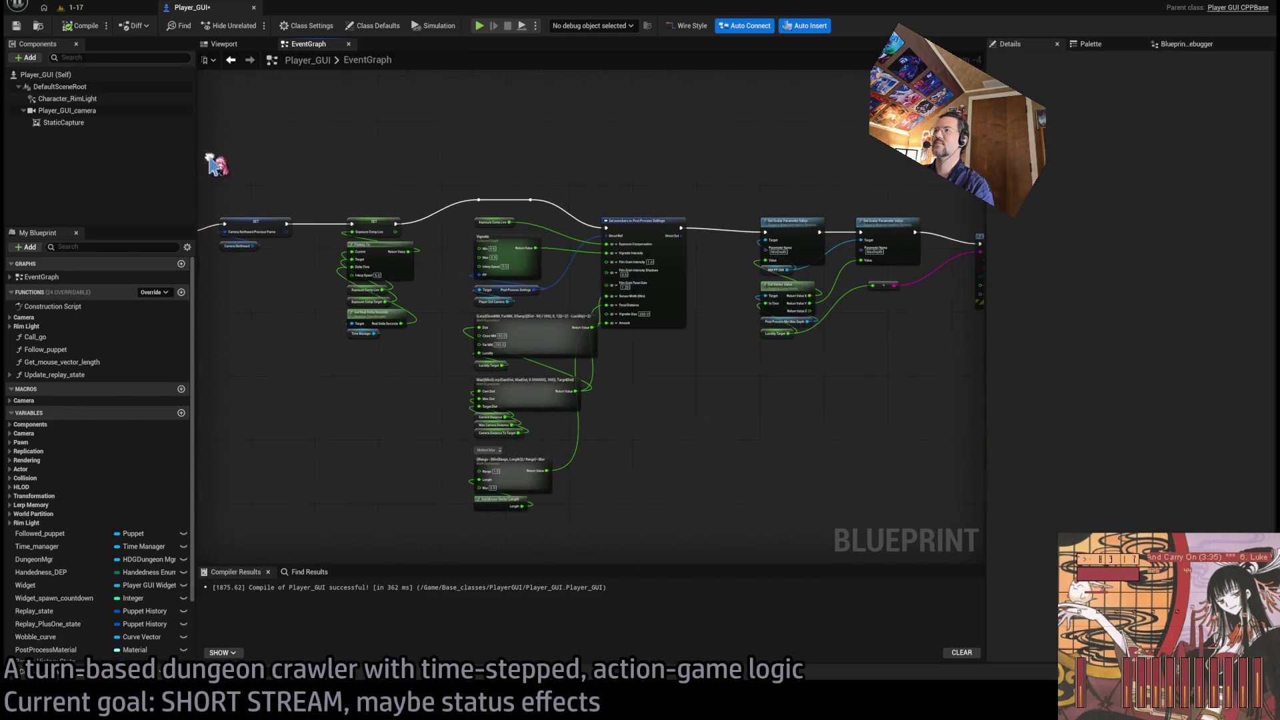
pyautogui.scroll(7, 670, 175)
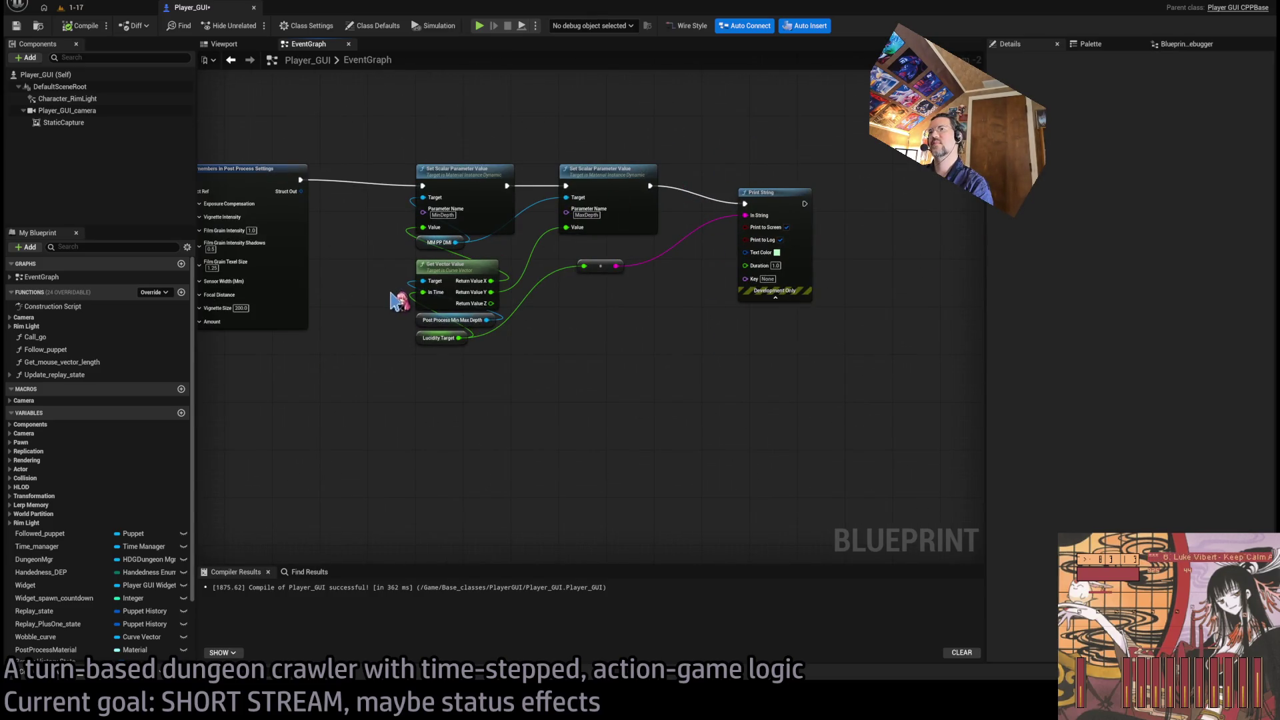
pyautogui.scroll(-6, 823, 263)
pyautogui.scroll(7, 612, 187)
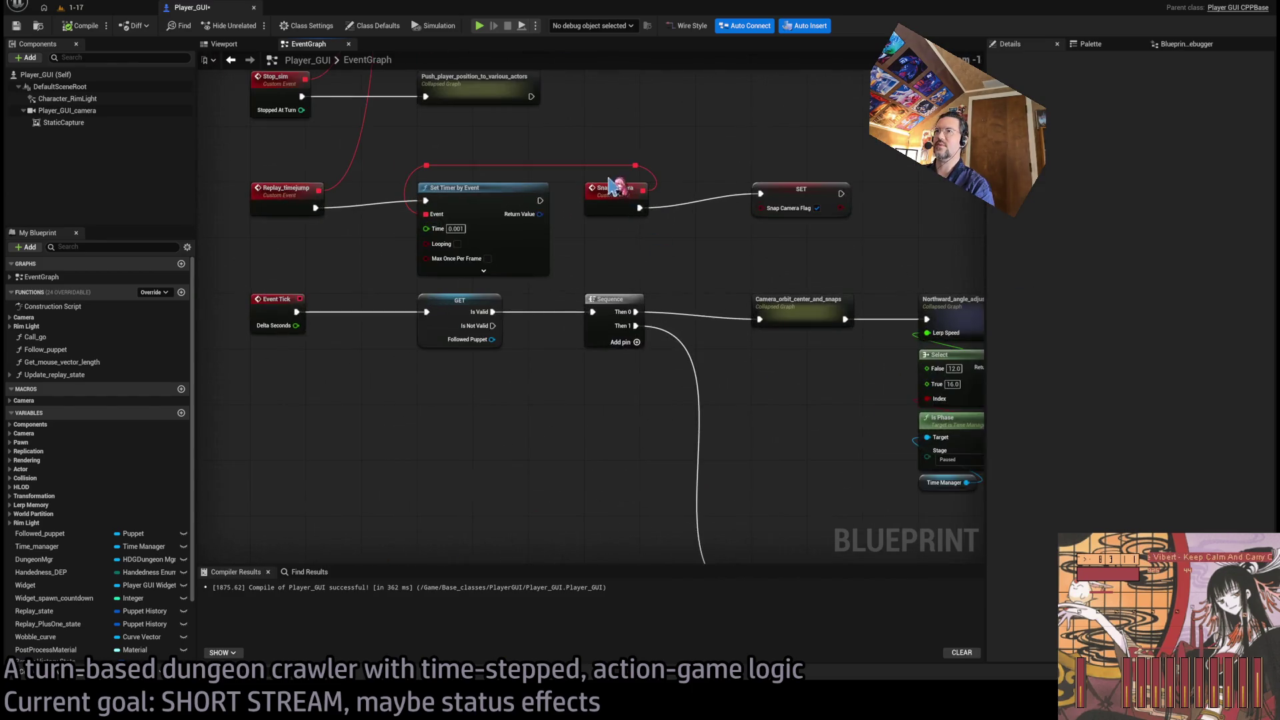
# - Pan past Event Tick to the Replay_step events and the Update Replay State call
pyautogui.moveTo(612, 187)
pyautogui.mouseDown()
pyautogui.moveTo(643, 283)
pyautogui.moveTo(562, 269)
pyautogui.mouseUp()
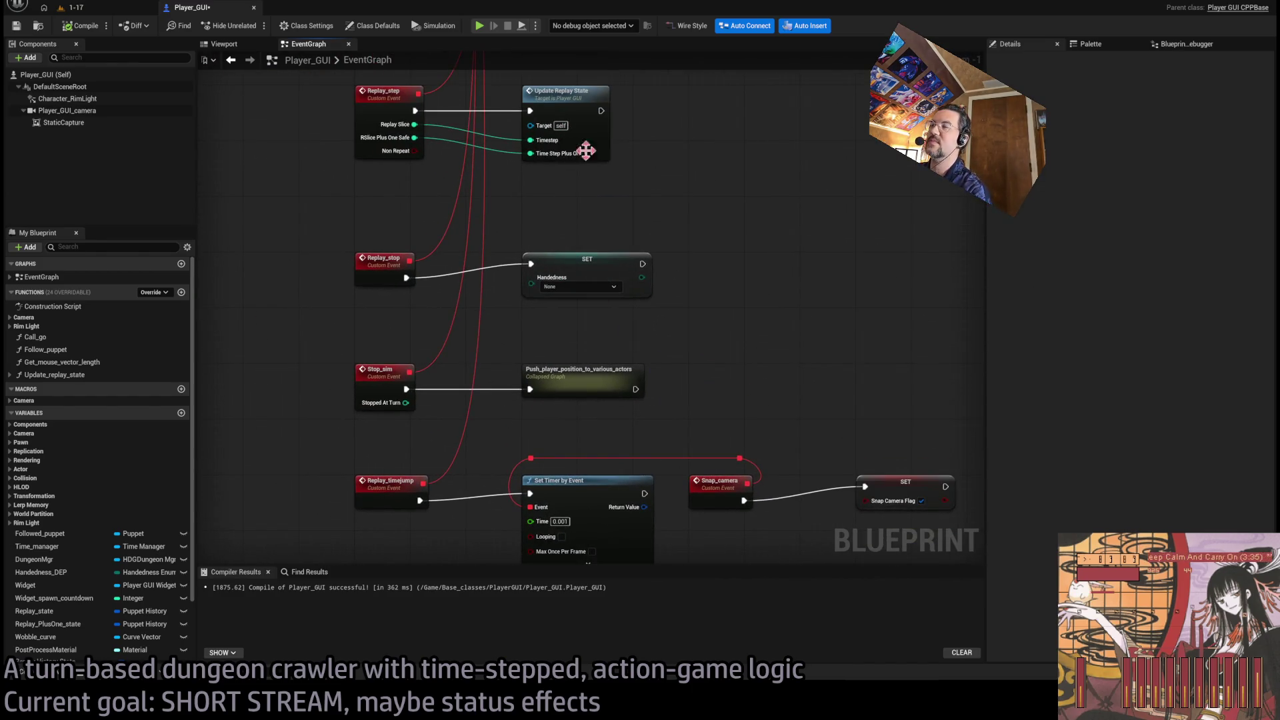
pyautogui.moveTo(586, 151)
pyautogui.mouseDown()
pyautogui.moveTo(660, 252)
pyautogui.moveTo(812, 407)
pyautogui.moveTo(674, 309)
pyautogui.mouseUp()
pyautogui.moveTo(609, 366); pyautogui.dragTo(400, 266)
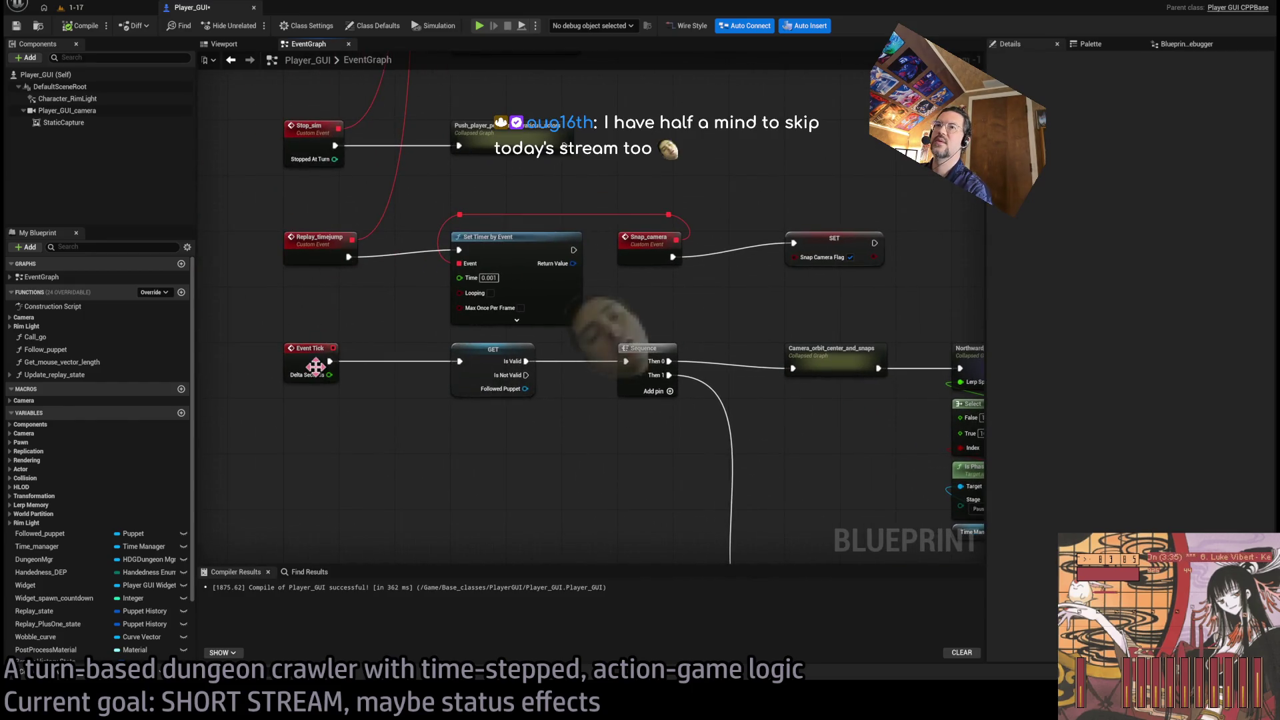
pyautogui.moveTo(325, 278); pyautogui.dragTo(400, 542)
pyautogui.moveTo(461, 478); pyautogui.dragTo(553, 340)
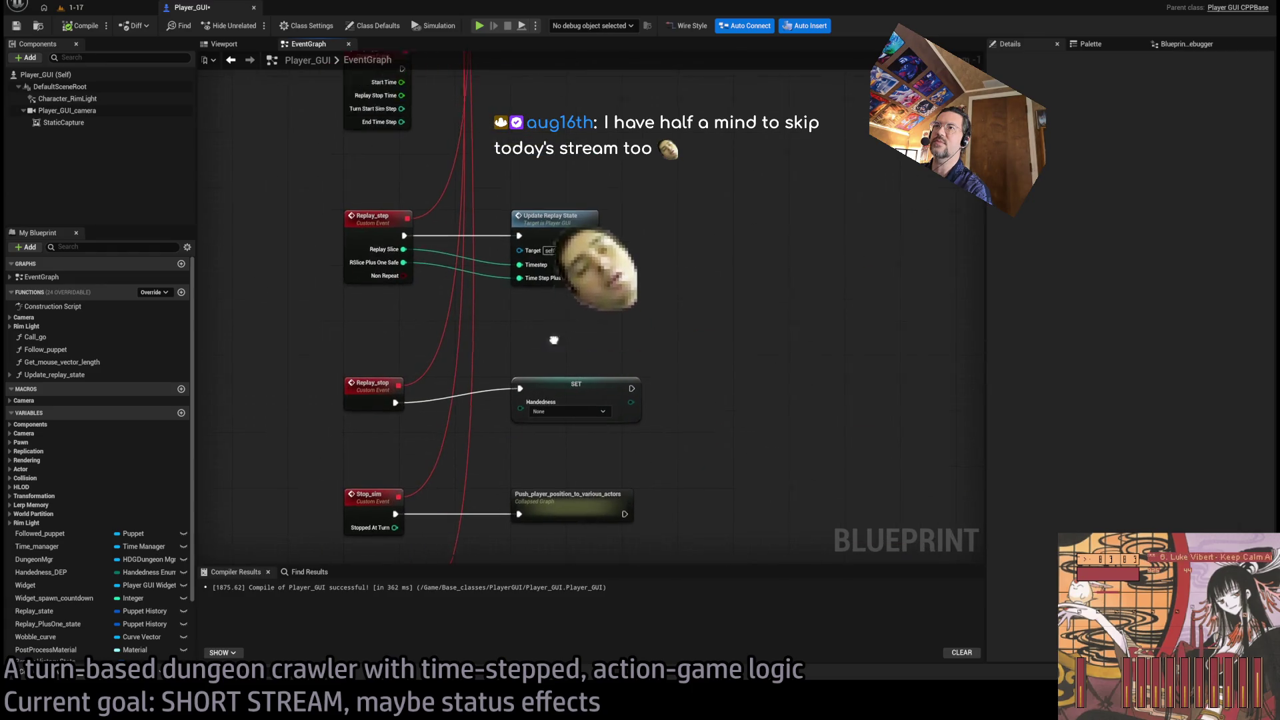
# - Open Update_replay_state and tick Include Children on the Has Status Effect check
pyautogui.doubleClick(554, 277)
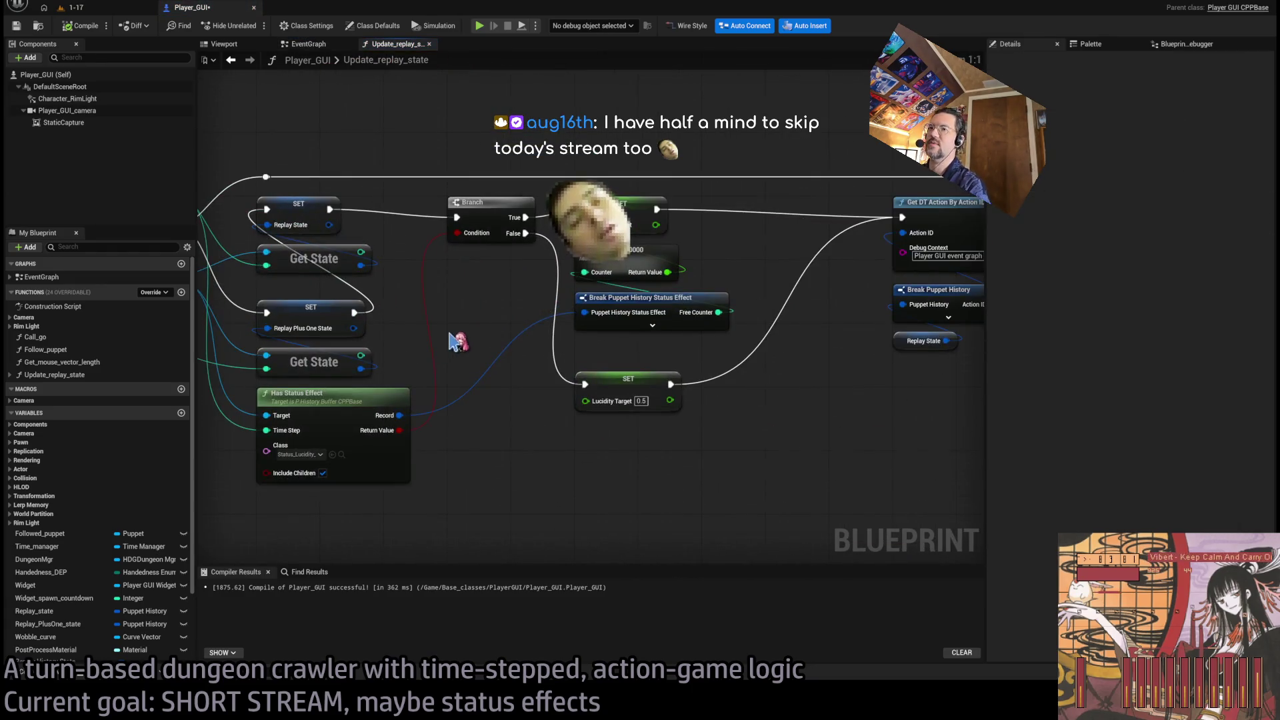
pyautogui.moveTo(458, 342); pyautogui.dragTo(680, 335)
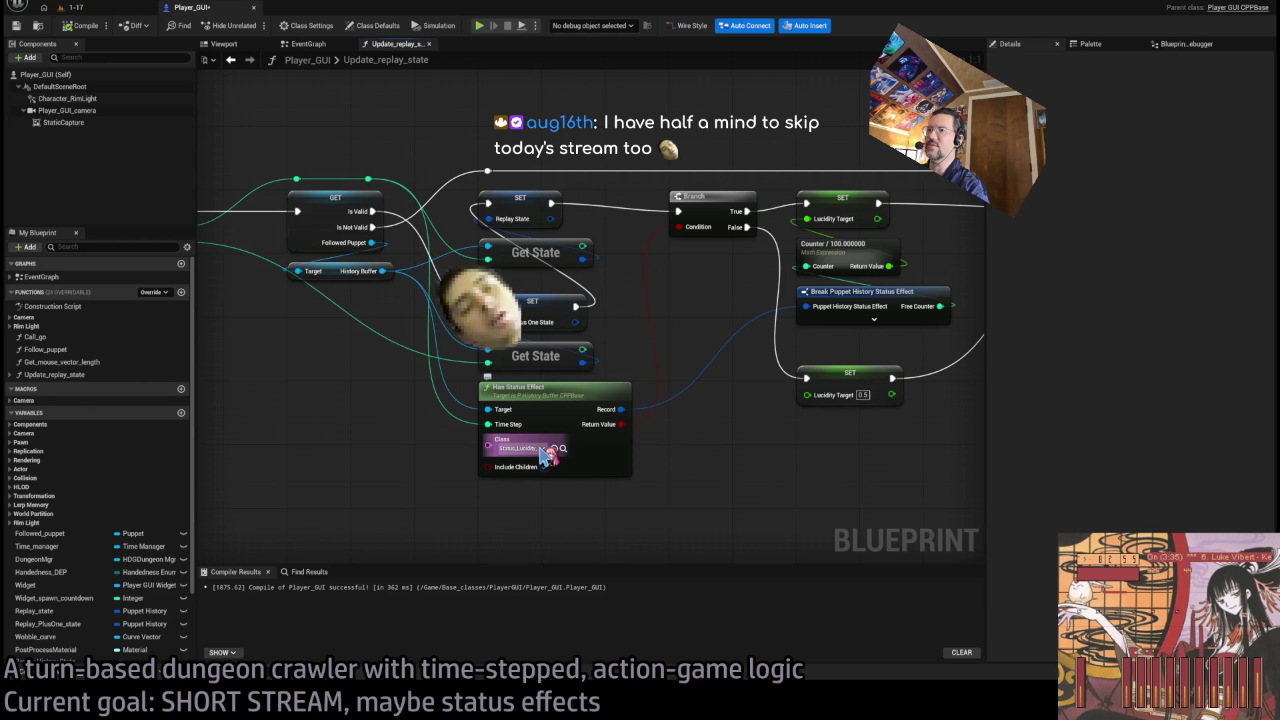
pyautogui.click(544, 467)
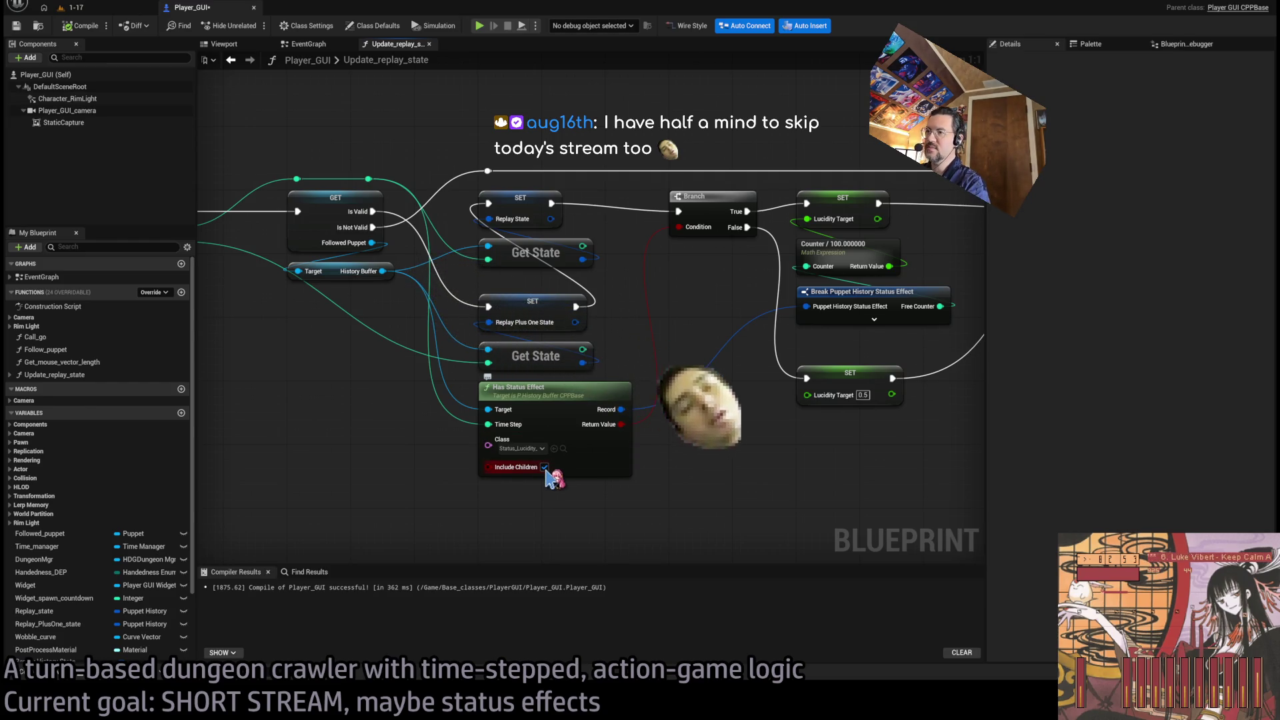
# - Inspect the Lucidity Branch and Get DT Action By Action ID nodes, then bring up Open Asset
pyautogui.moveTo(626, 428); pyautogui.dragTo(637, 243)
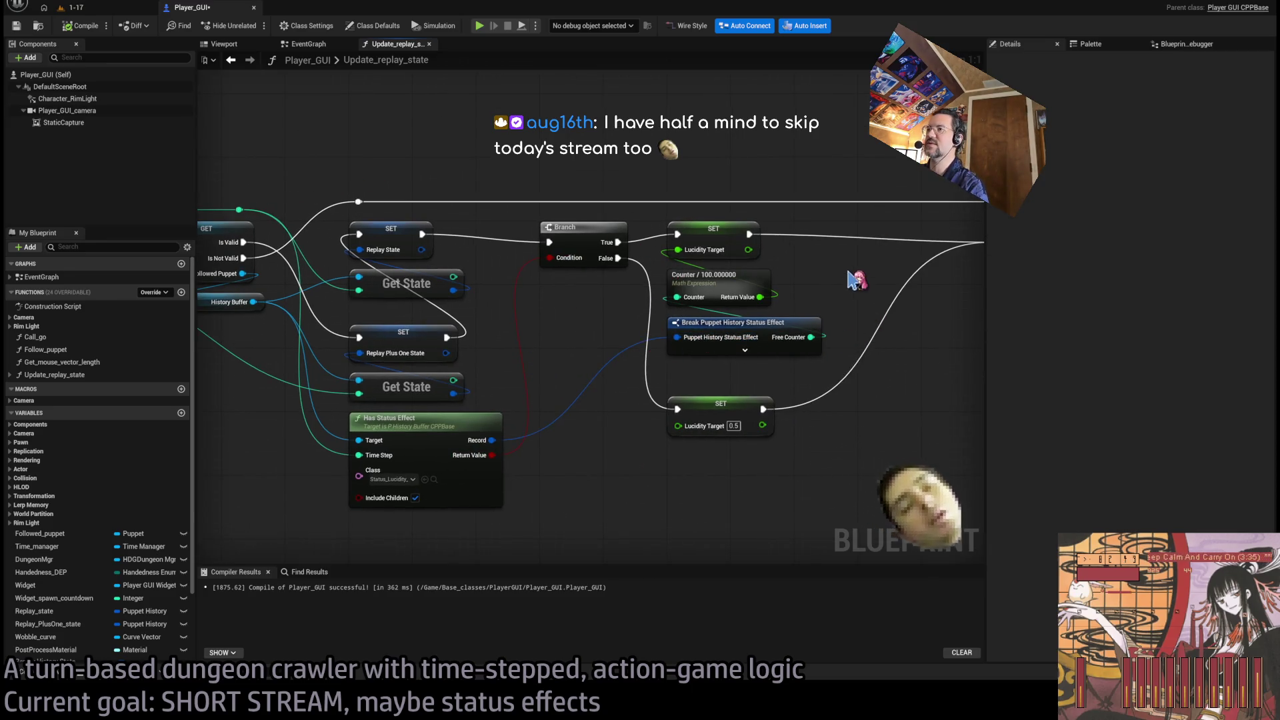
pyautogui.moveTo(856, 280); pyautogui.dragTo(835, 278)
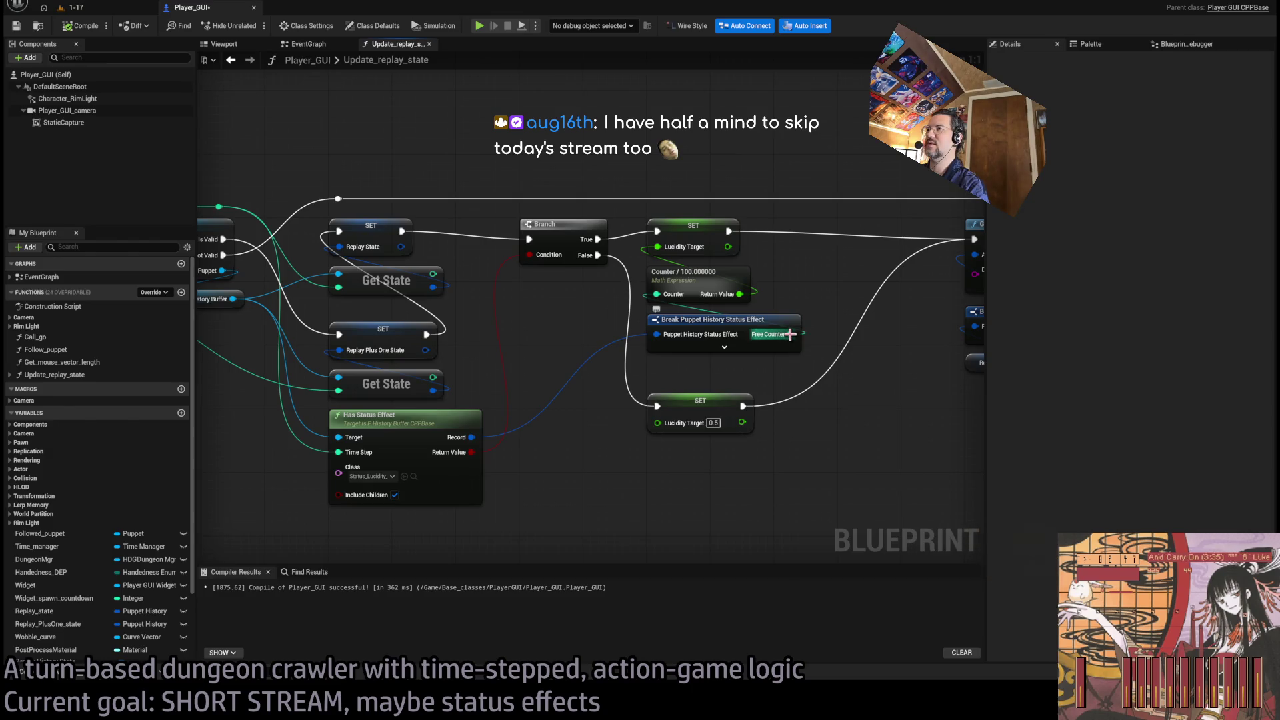
pyautogui.moveTo(790, 334); pyautogui.dragTo(686, 390)
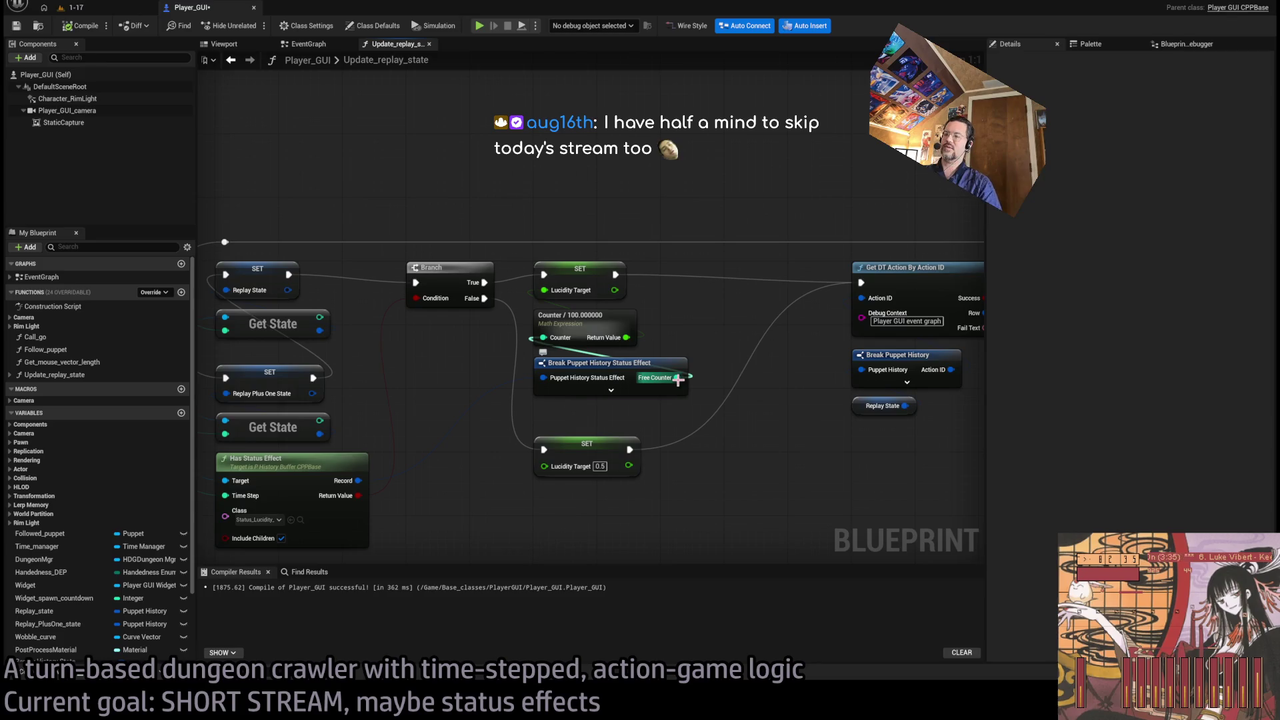
pyautogui.hotkey('ctrl', 'p')
pyautogui.write('lucidity')
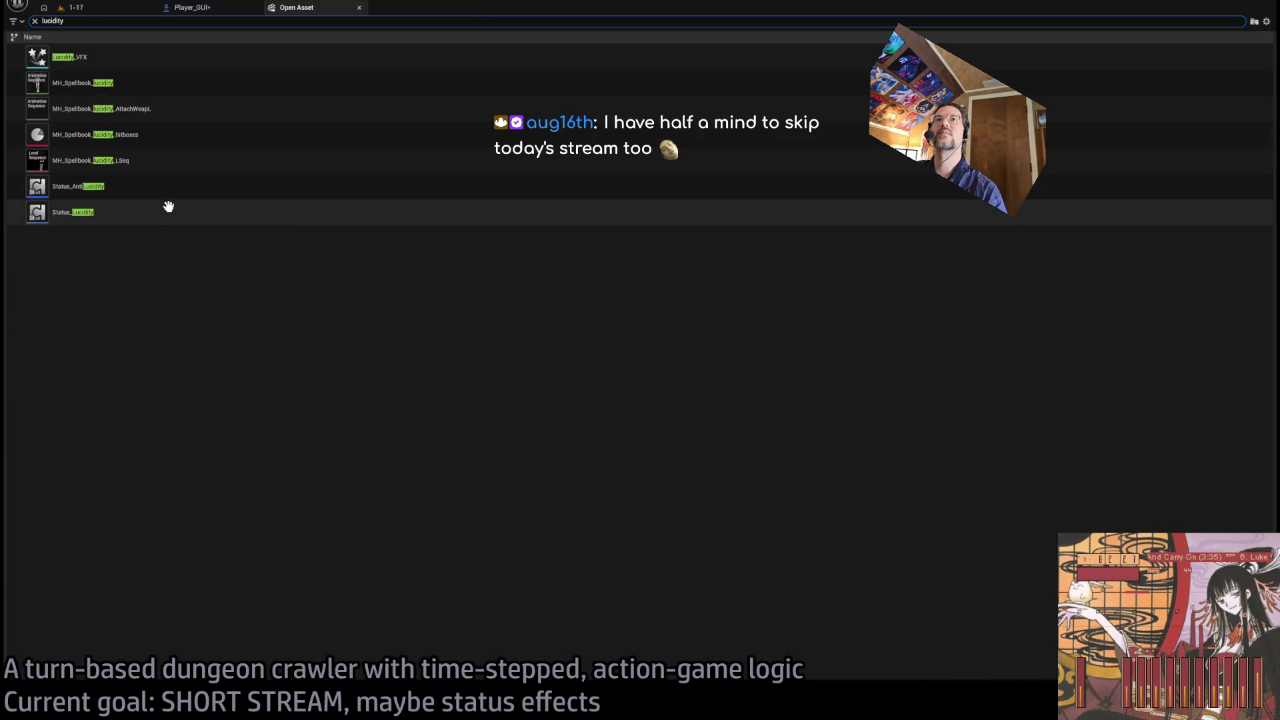
# - Open the Status_Lucidity blueprint and close the leftover MathExpression graph tabs
pyautogui.doubleClick(143, 212)
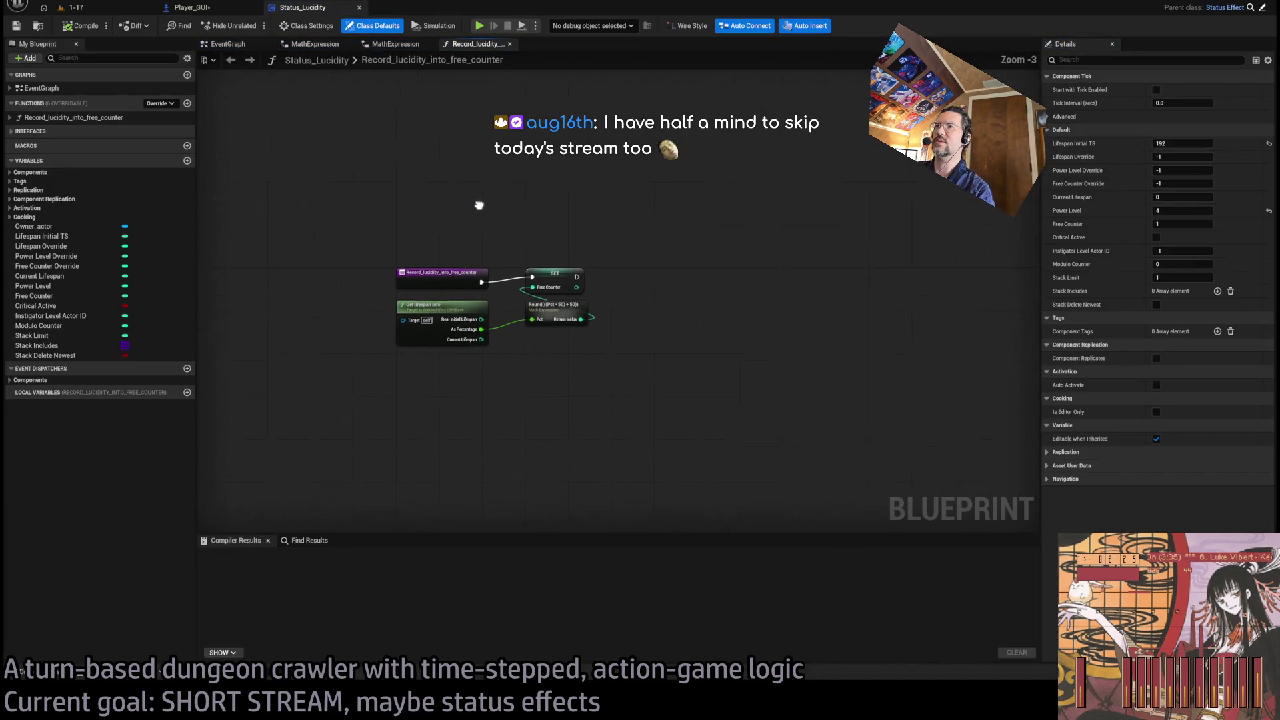
pyautogui.scroll(3, 467, 177)
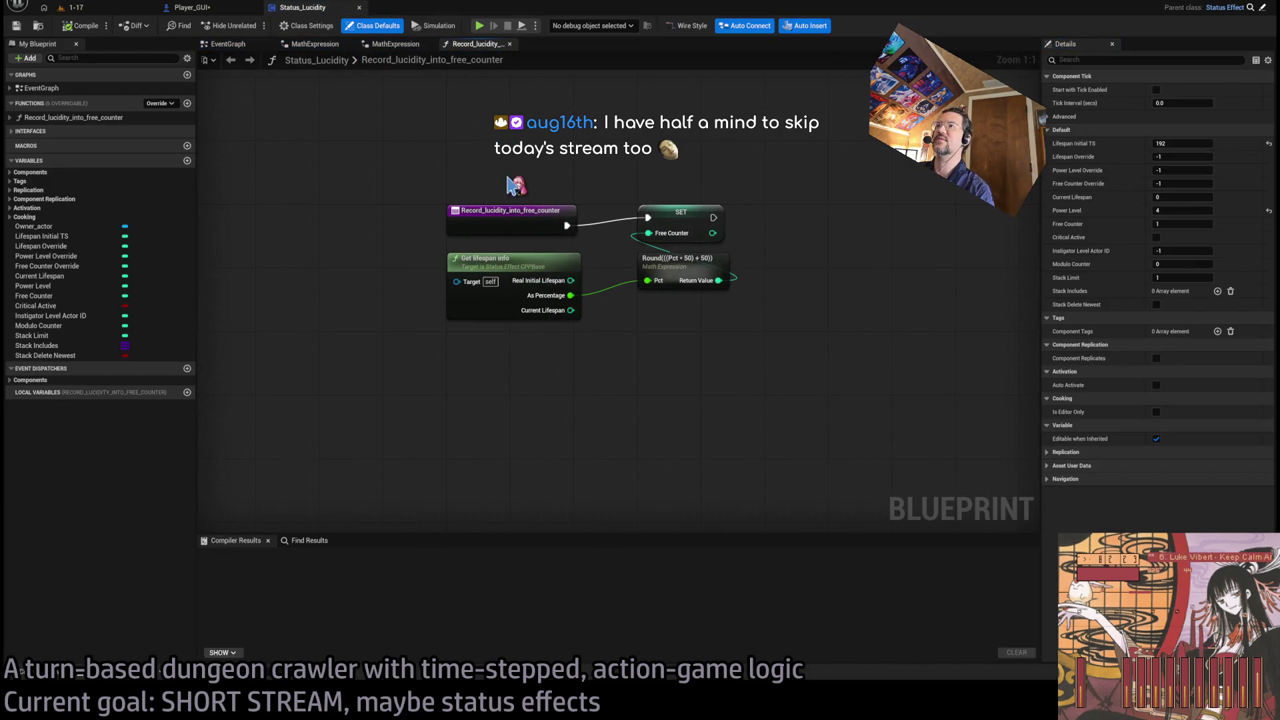
pyautogui.click(428, 44)
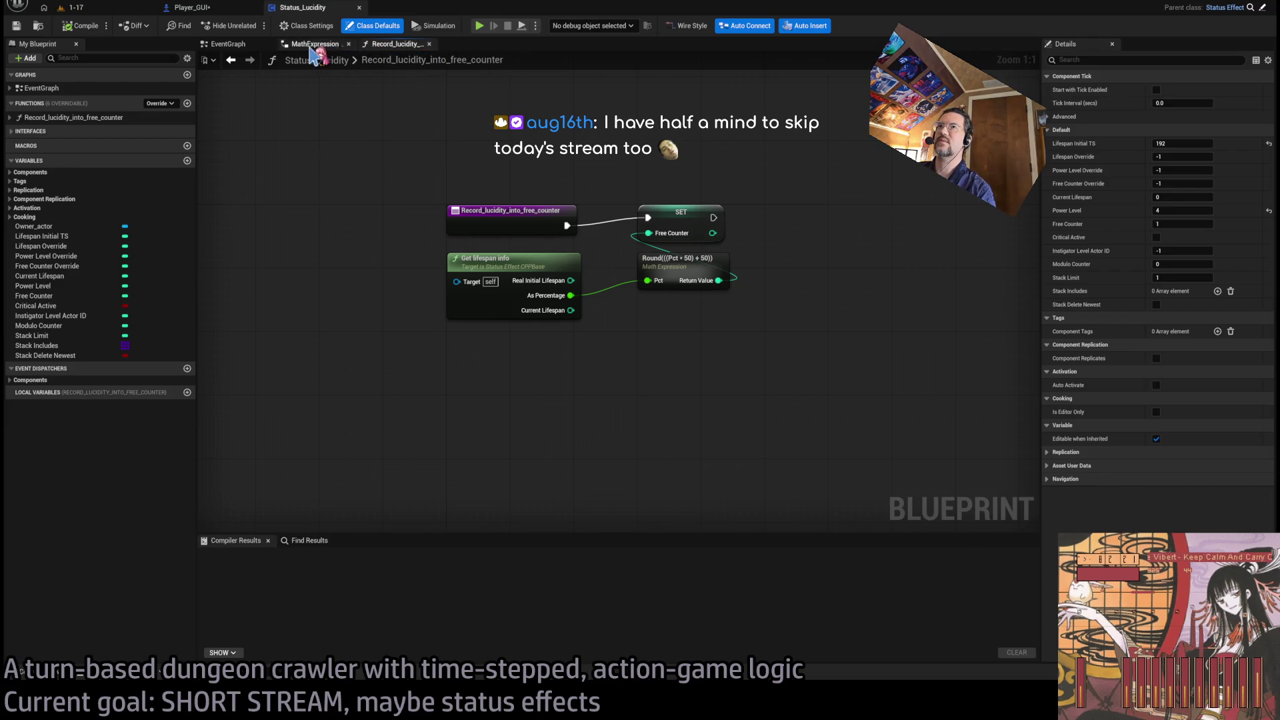
pyautogui.middleClick(311, 44)
pyautogui.middleClick(310, 44)
# - Inspect the Record_lucidity_into_free_counter function called on PreSimStep, then return to the EventGraph
pyautogui.moveTo(498, 208)
pyautogui.mouseDown()
pyautogui.moveTo(508, 138)
pyautogui.moveTo(428, 265)
pyautogui.mouseUp()
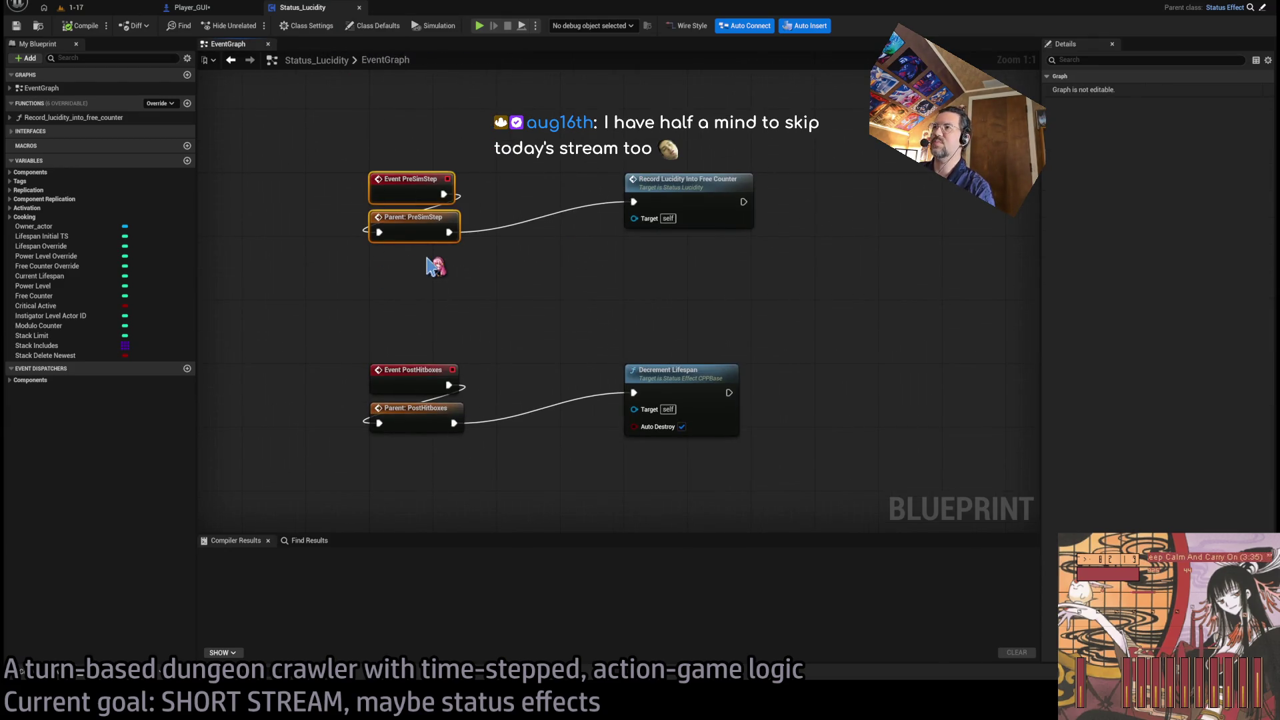
pyautogui.moveTo(584, 134)
pyautogui.mouseDown()
pyautogui.moveTo(757, 250)
pyautogui.moveTo(766, 243)
pyautogui.mouseUp()
pyautogui.click(781, 226)
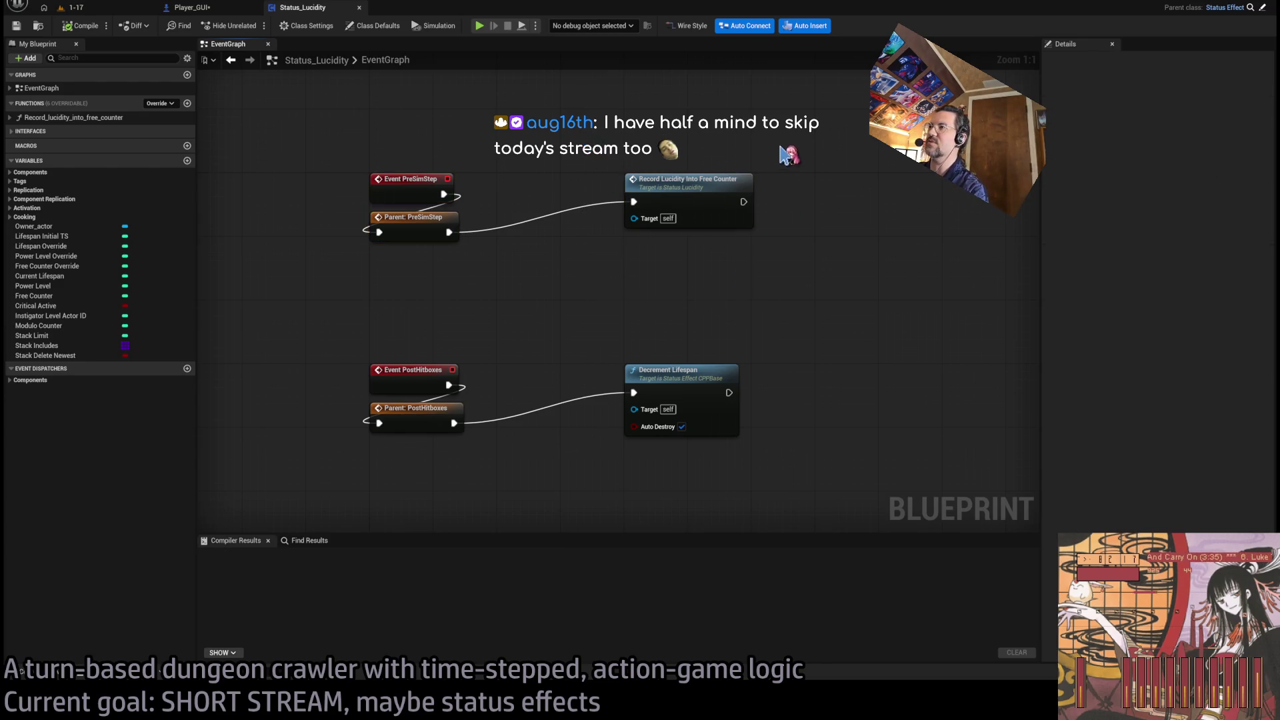
pyautogui.scroll(-3, 792, 188)
pyautogui.scroll(3, 733, 259)
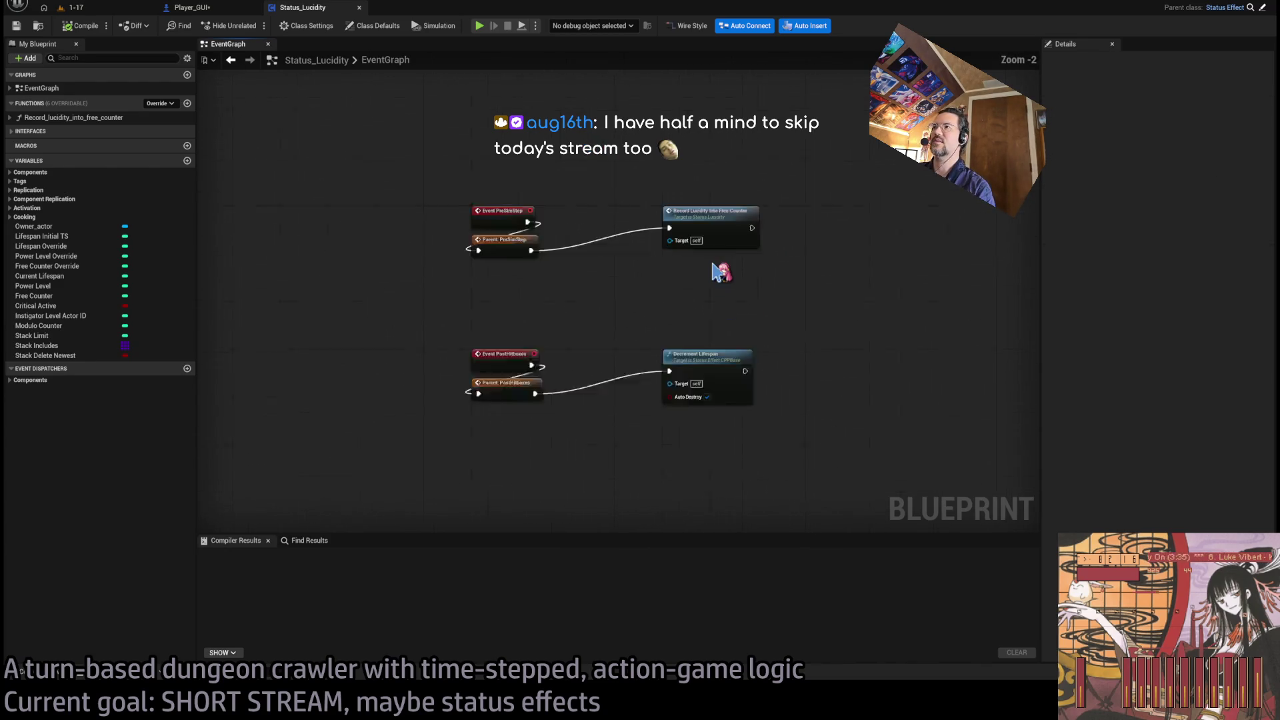
pyautogui.click(710, 207)
pyautogui.doubleClick(733, 195)
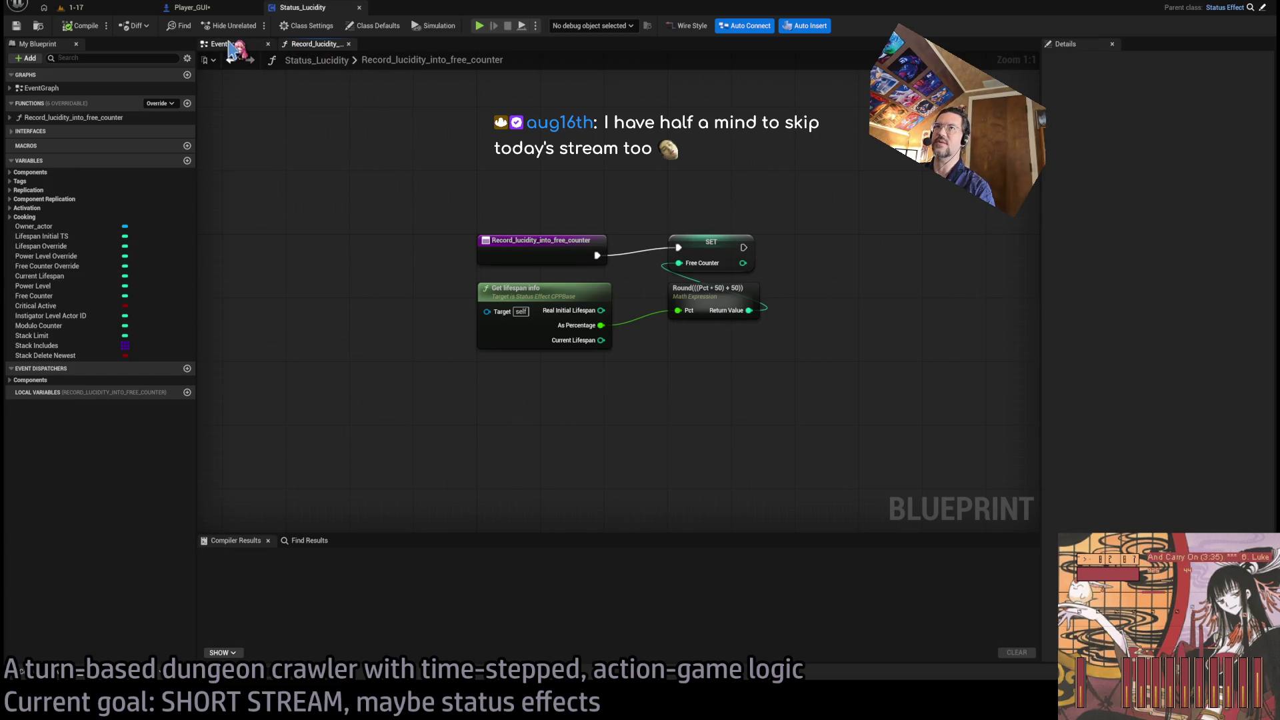
pyautogui.click(234, 44)
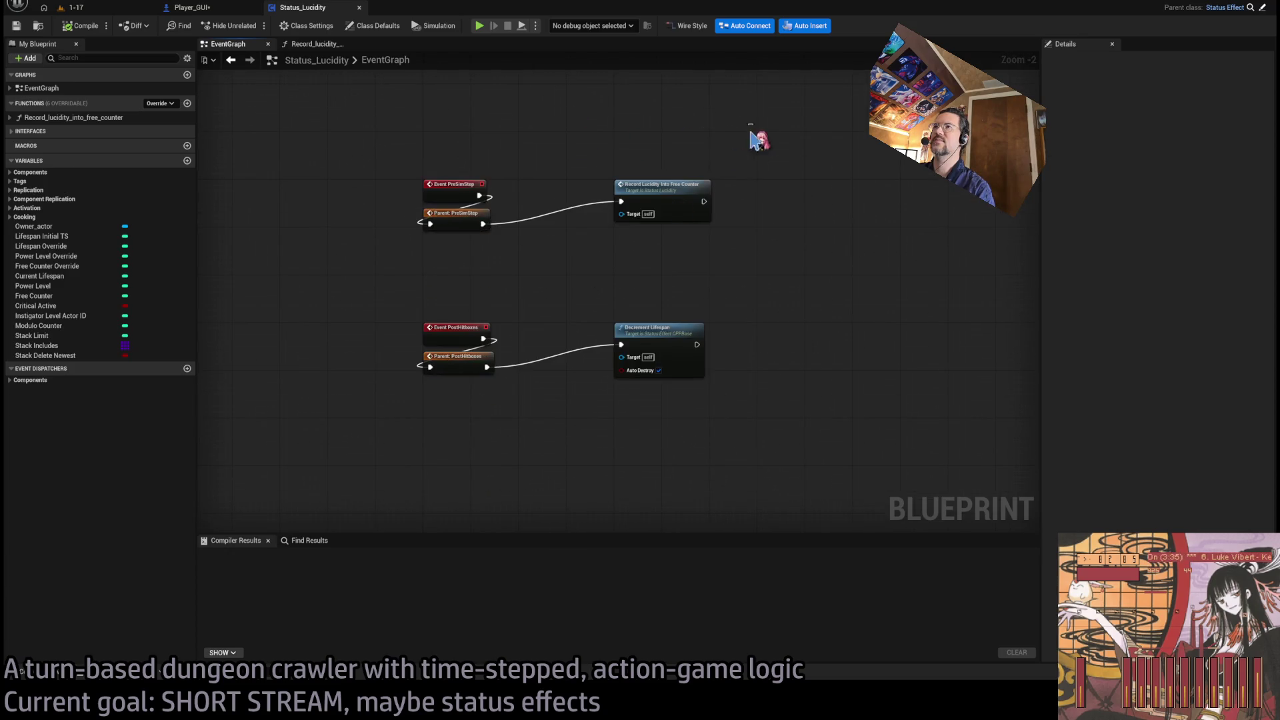
# - Shift all event nodes down and paste in Event Begin Play plus a Parent: Begin Play call
pyautogui.hotkey('ctrl', 'a')
pyautogui.moveTo(478, 205)
pyautogui.mouseDown()
pyautogui.moveTo(467, 373)
pyautogui.moveTo(467, 344)
pyautogui.mouseUp()
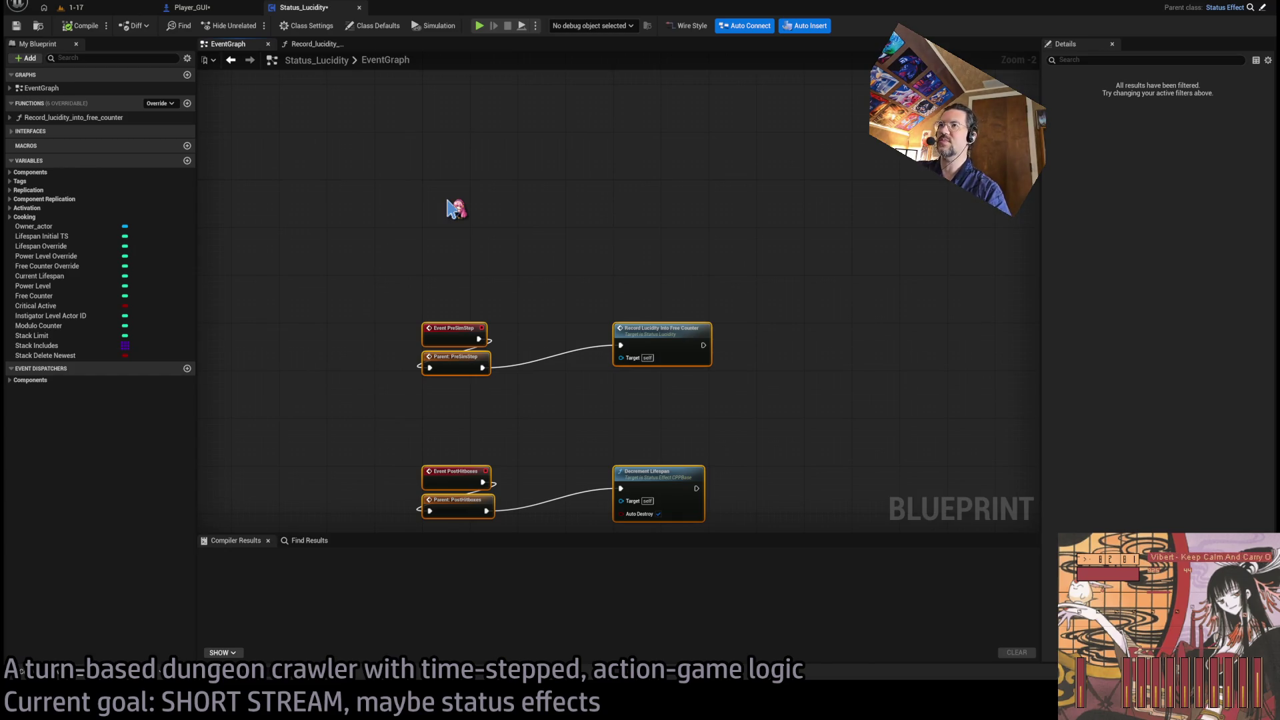
pyautogui.hotkey('ctrl', 'v')
pyautogui.moveTo(453, 209); pyautogui.dragTo(436, 192)
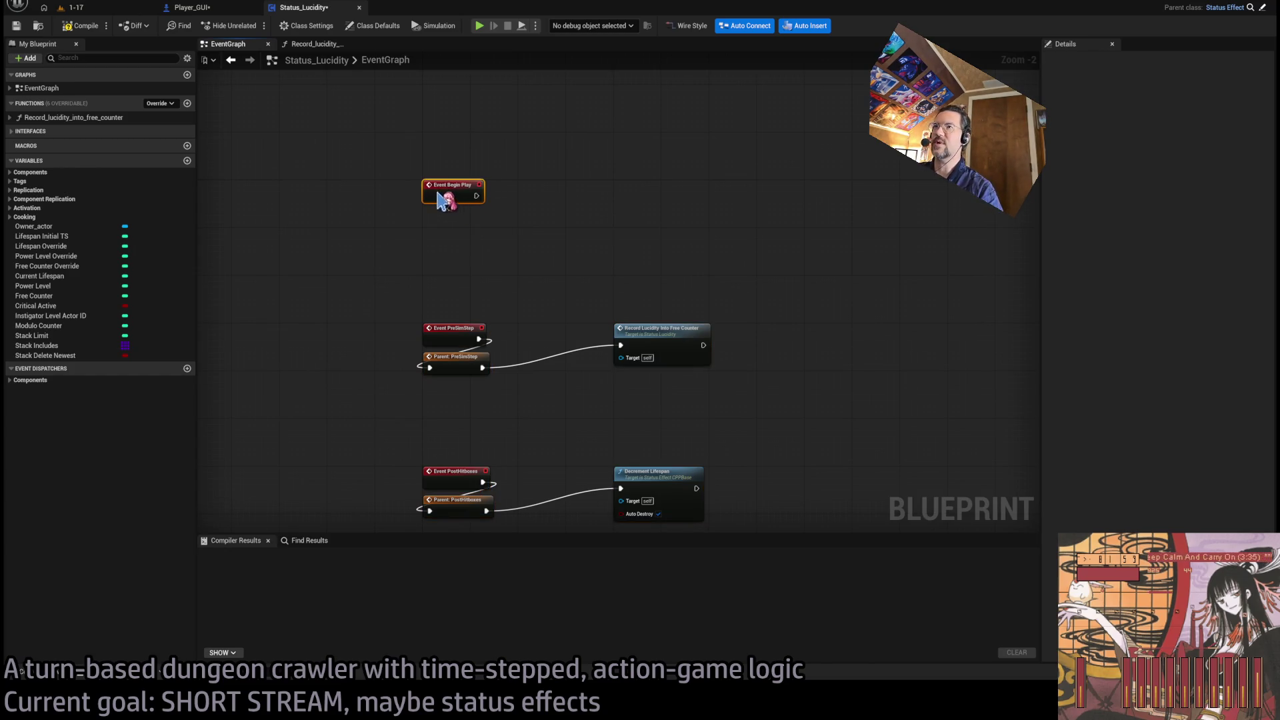
pyautogui.hotkey('ctrl', 'v')
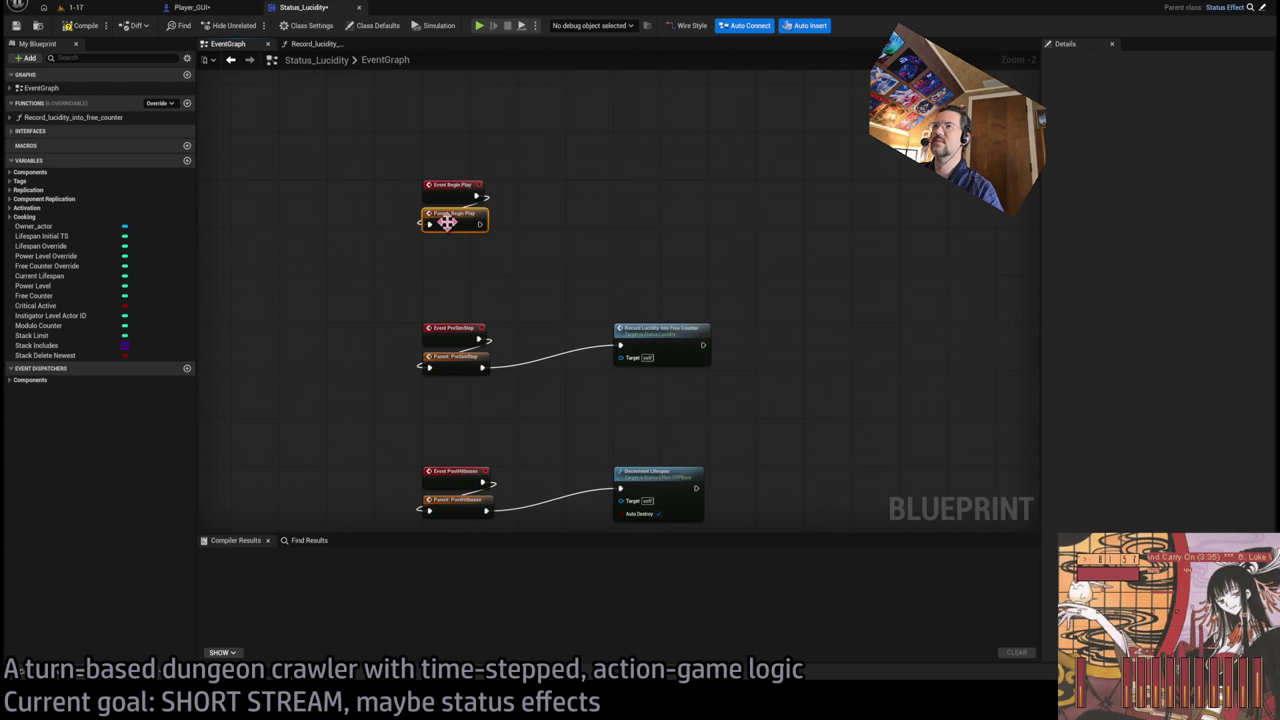
pyautogui.moveTo(480, 226)
pyautogui.mouseDown()
pyautogui.moveTo(566, 226)
pyautogui.moveTo(560, 189)
pyautogui.moveTo(74, 297)
pyautogui.mouseUp()
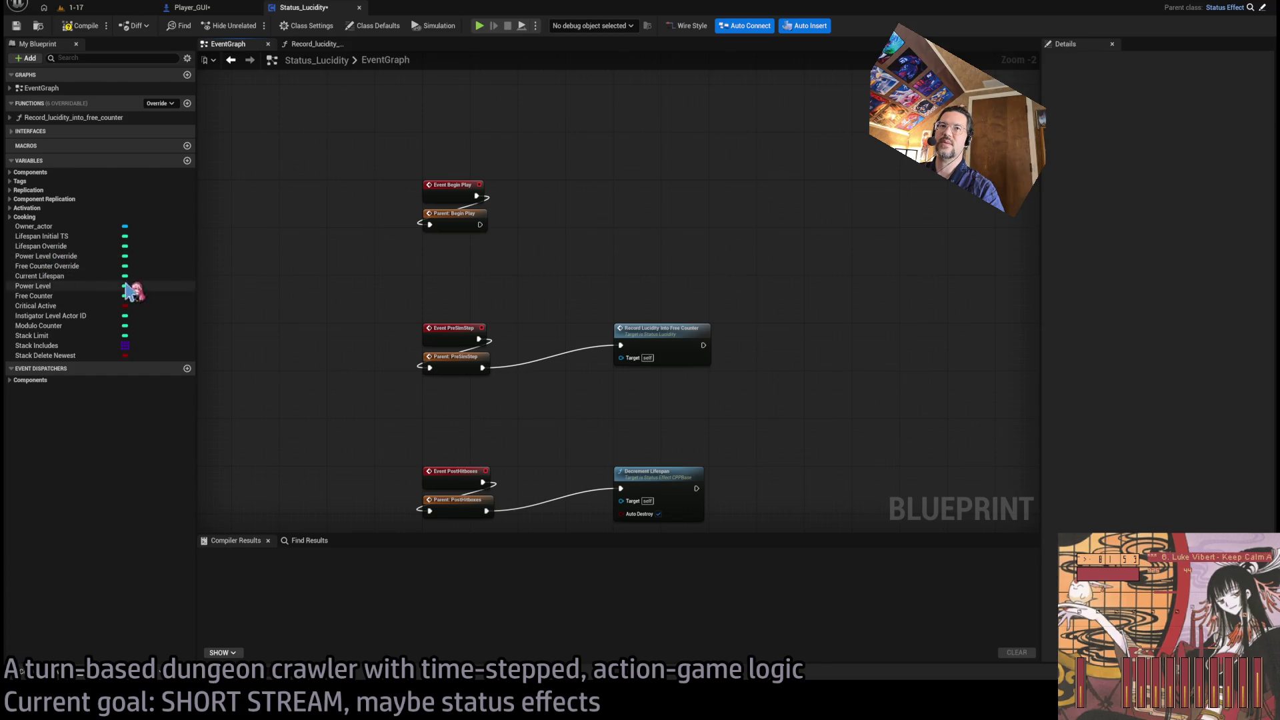
# - Wire Parent: Begin Play into Record Lucidity Into Free Counter and compile the blueprint
pyautogui.moveTo(480, 225); pyautogui.dragTo(600, 204)
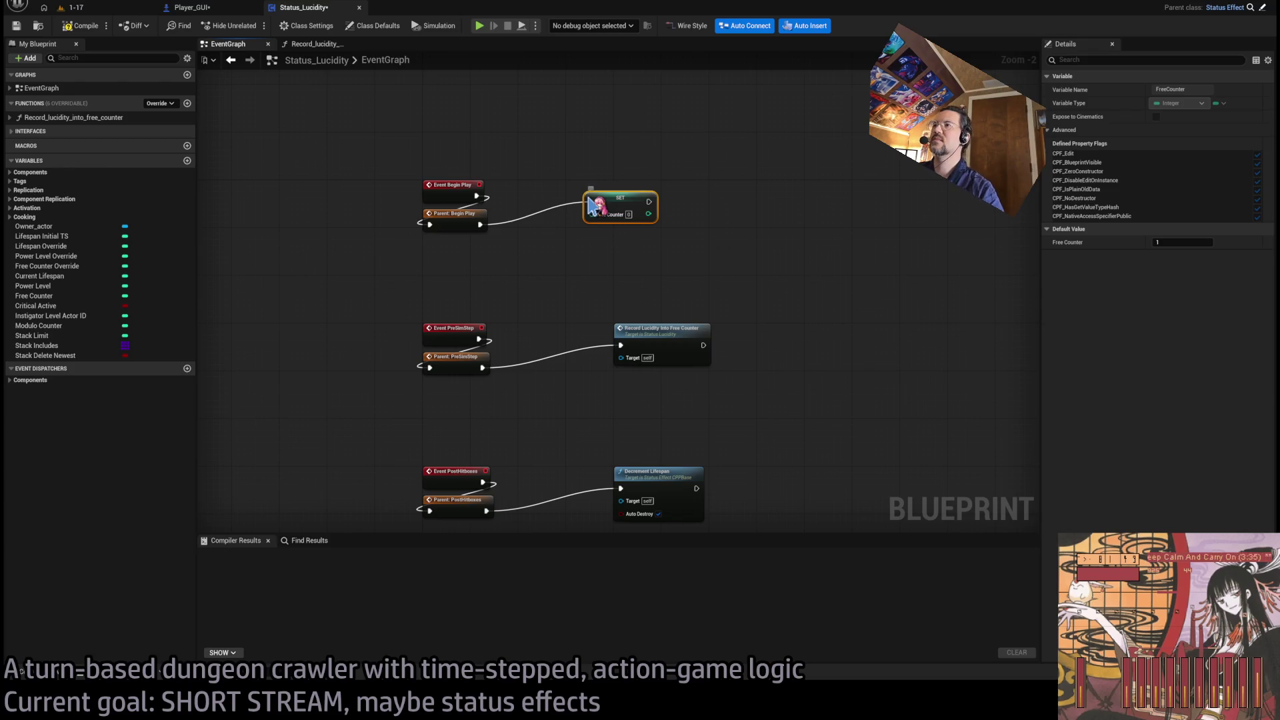
pyautogui.doubleClick(663, 336)
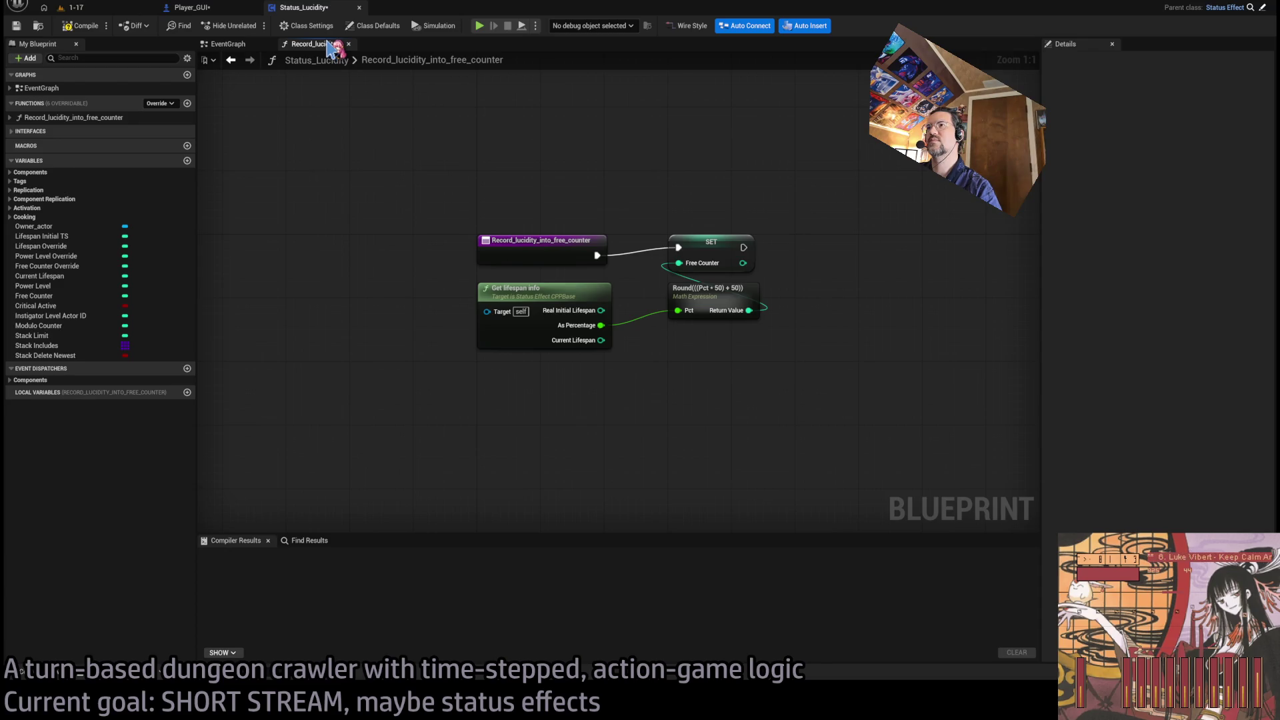
pyautogui.middleClick(328, 44)
pyautogui.moveTo(600, 200)
pyautogui.mouseDown()
pyautogui.moveTo(605, 265)
pyautogui.moveTo(672, 319)
pyautogui.moveTo(637, 190)
pyautogui.mouseUp()
pyautogui.moveTo(480, 225); pyautogui.dragTo(634, 200)
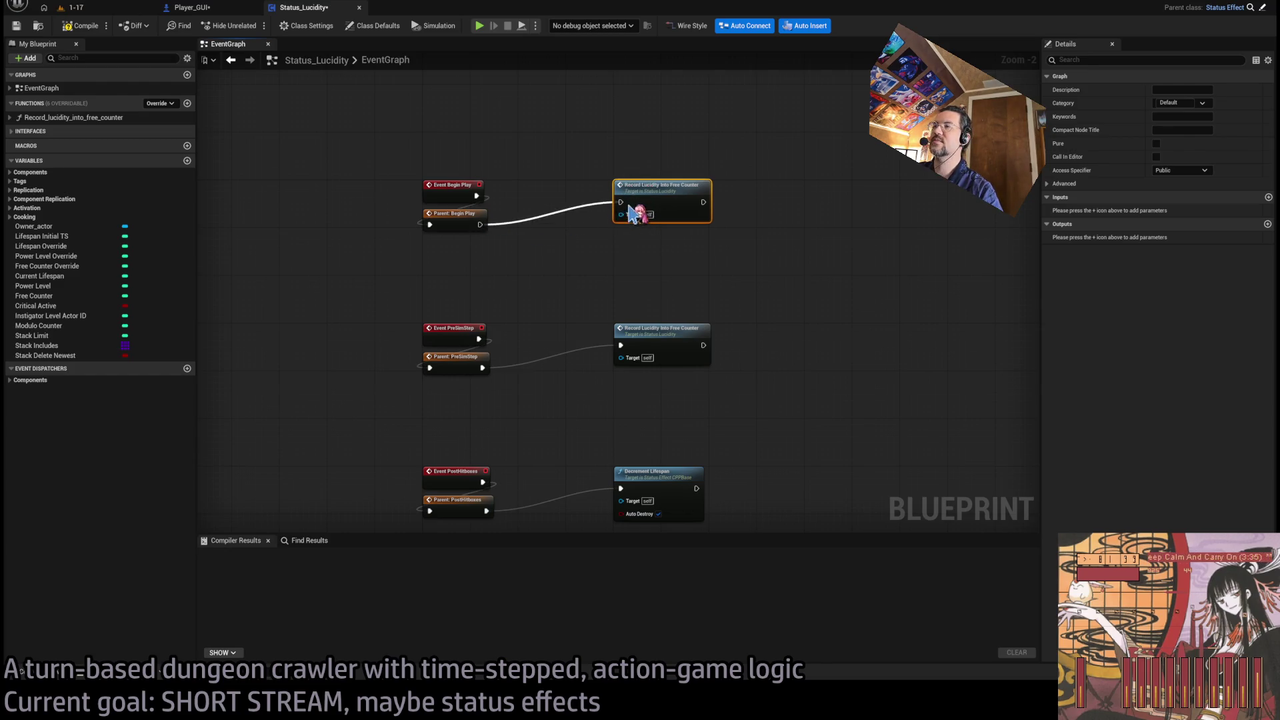
pyautogui.click(420, 109)
pyautogui.click(87, 31)
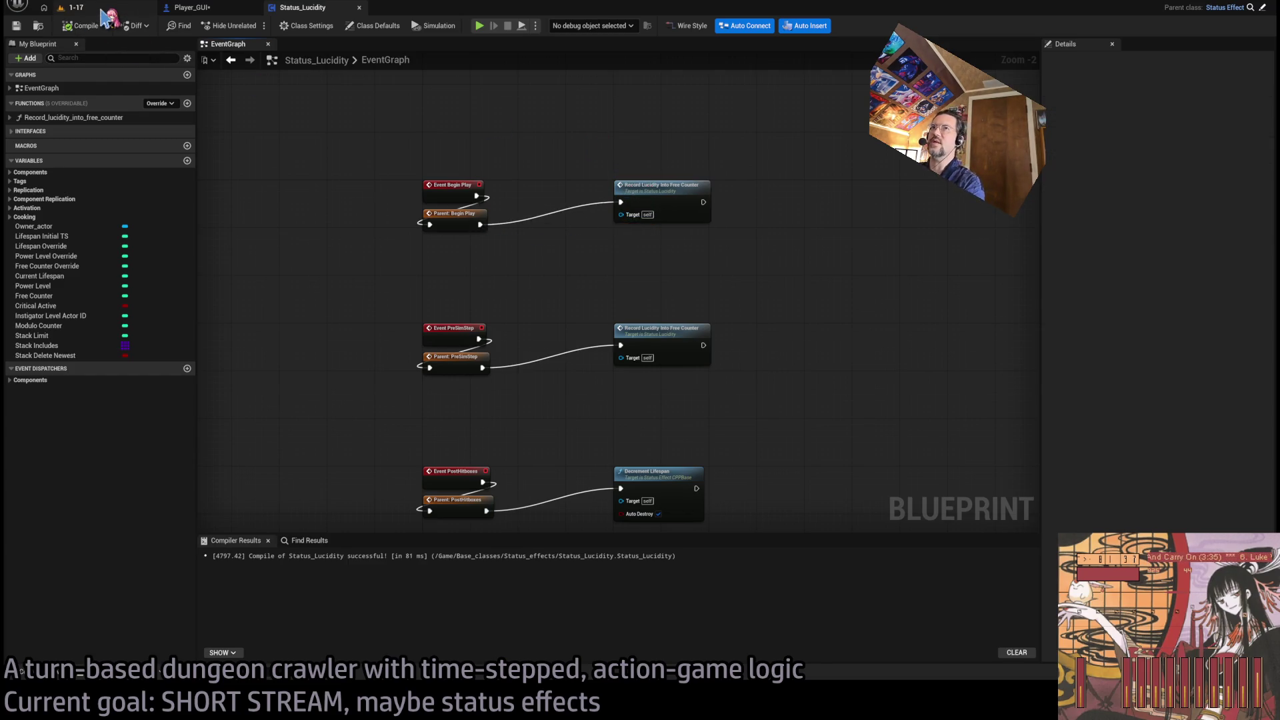
# - Open Status_AntiLucidity via a 'lucidity' asset search, close it, and return to Player_GUI
pyautogui.hotkey('ctrl', 'p')
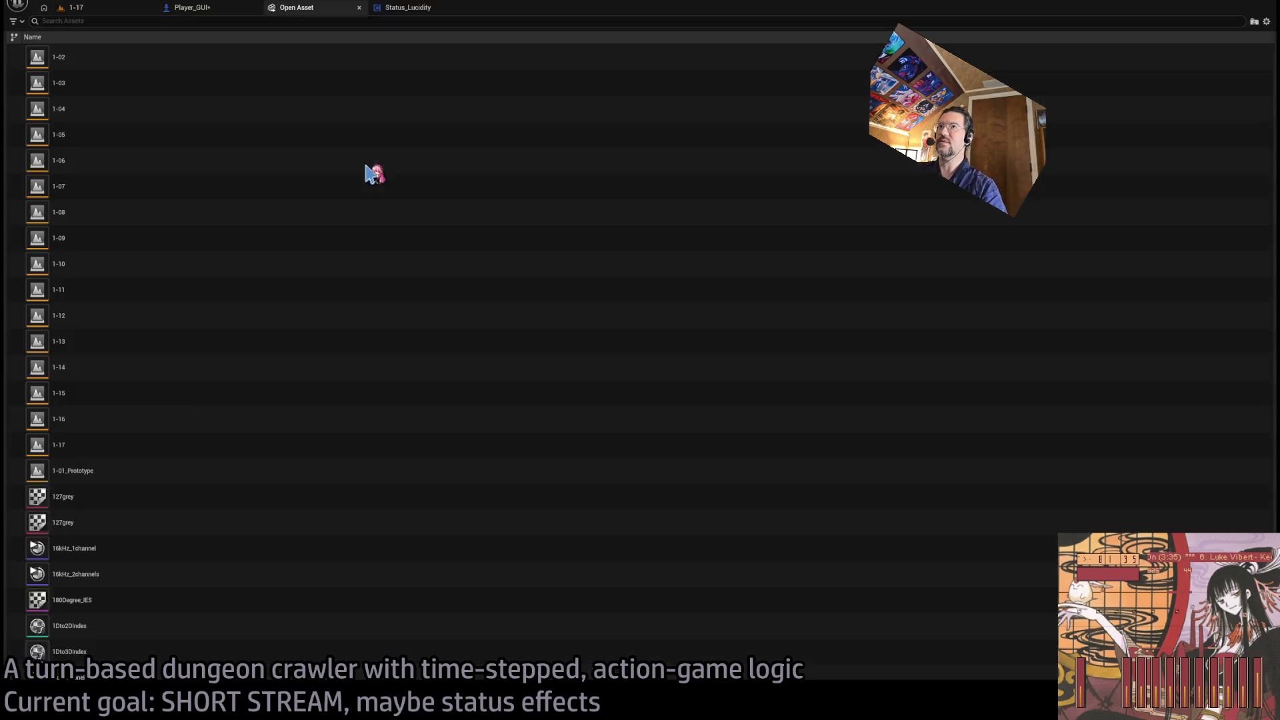
pyautogui.write('lucidity')
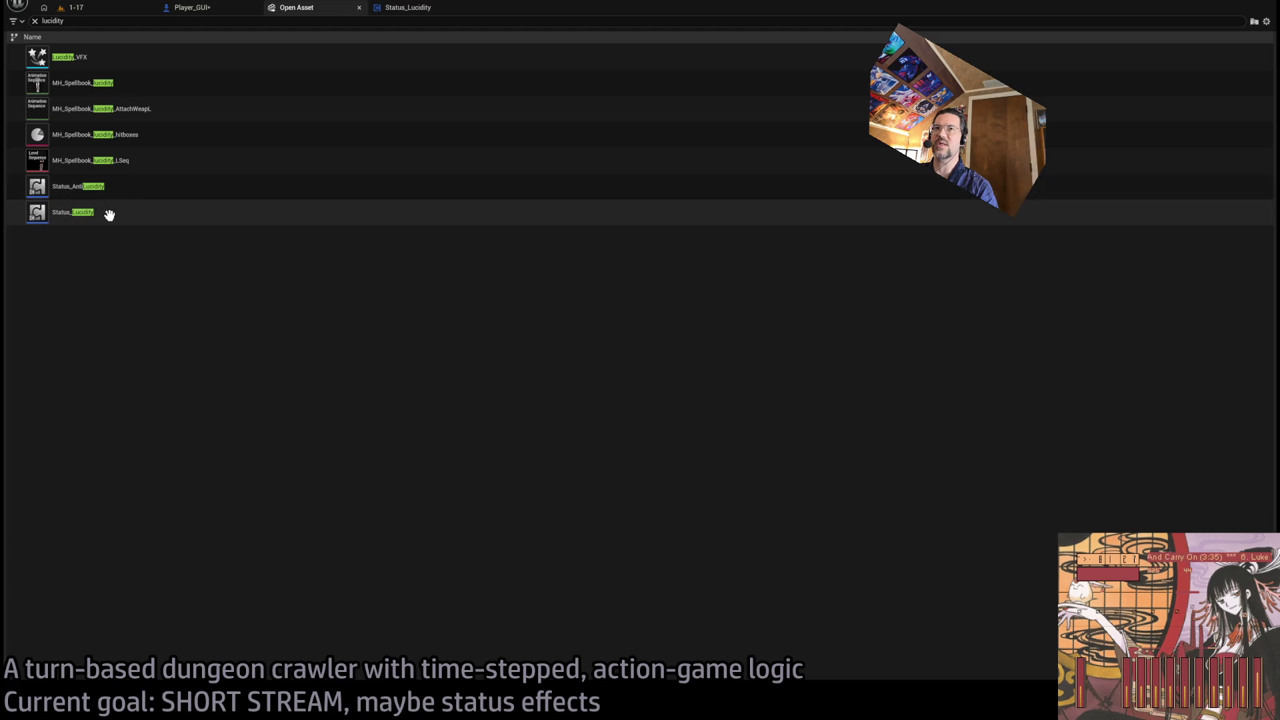
pyautogui.doubleClick(123, 186)
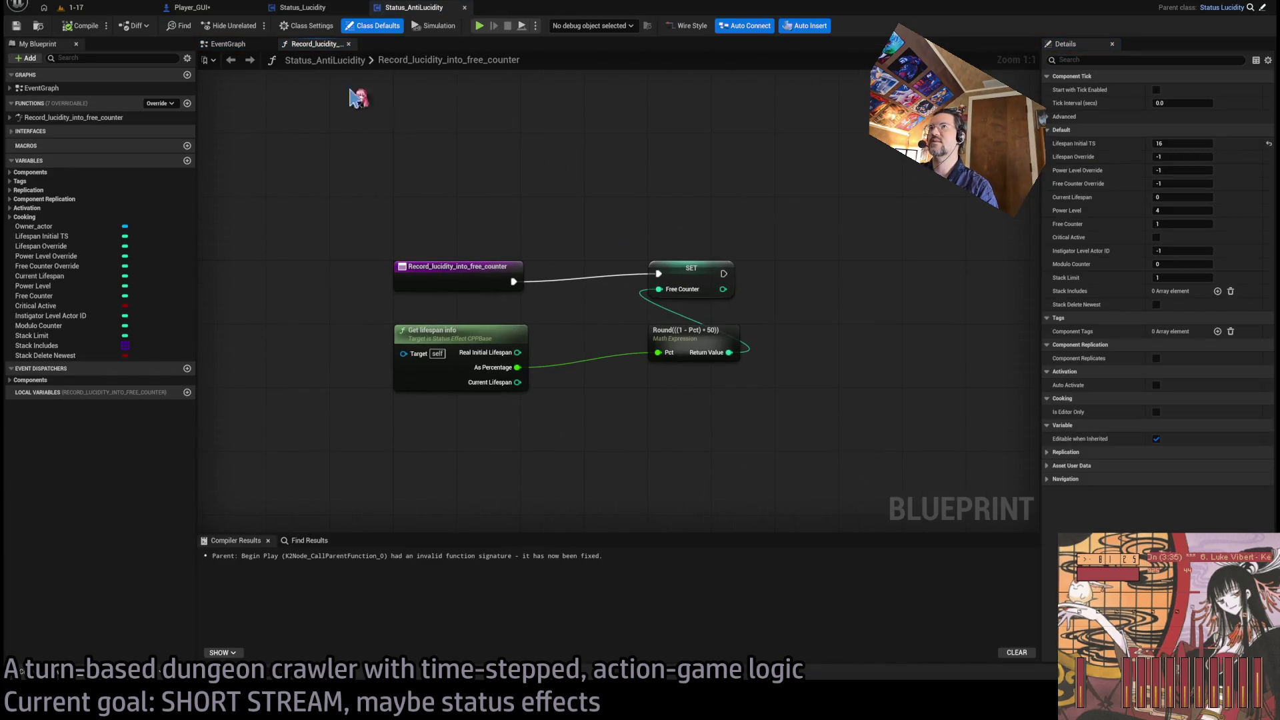
pyautogui.middleClick(296, 44)
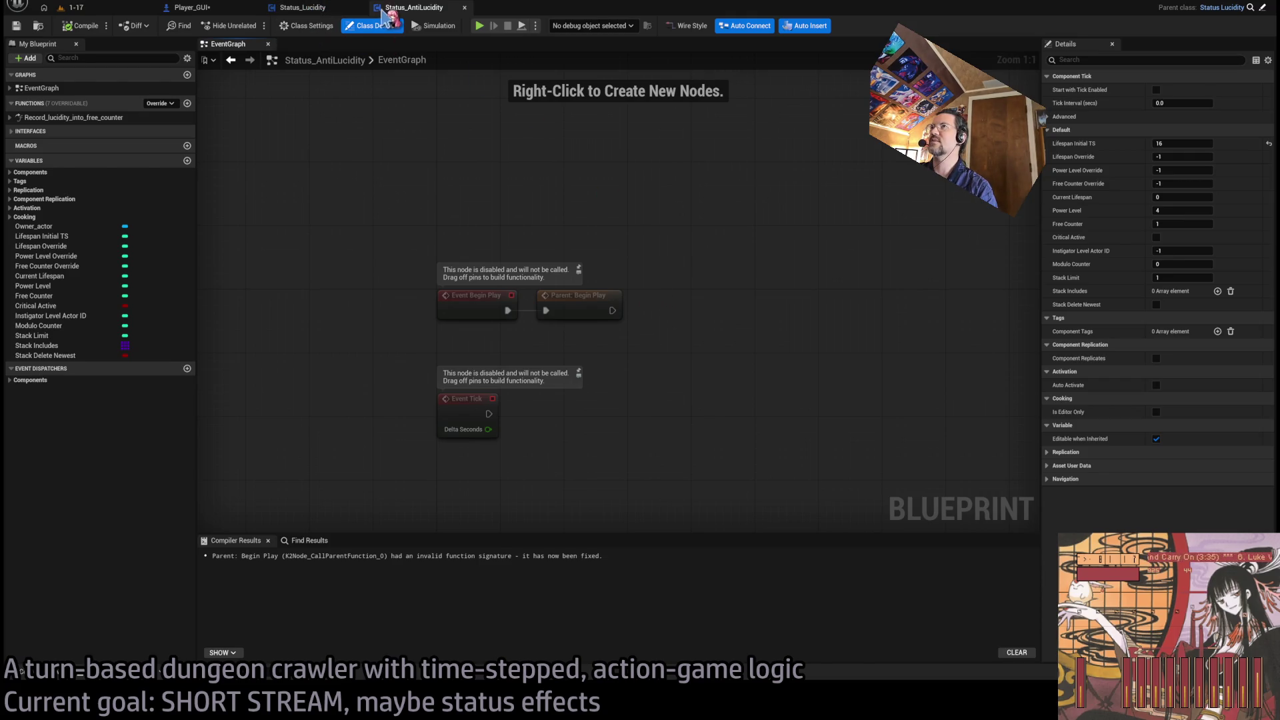
pyautogui.middleClick(417, 9)
pyautogui.hotkey('ctrl', 'Tab')
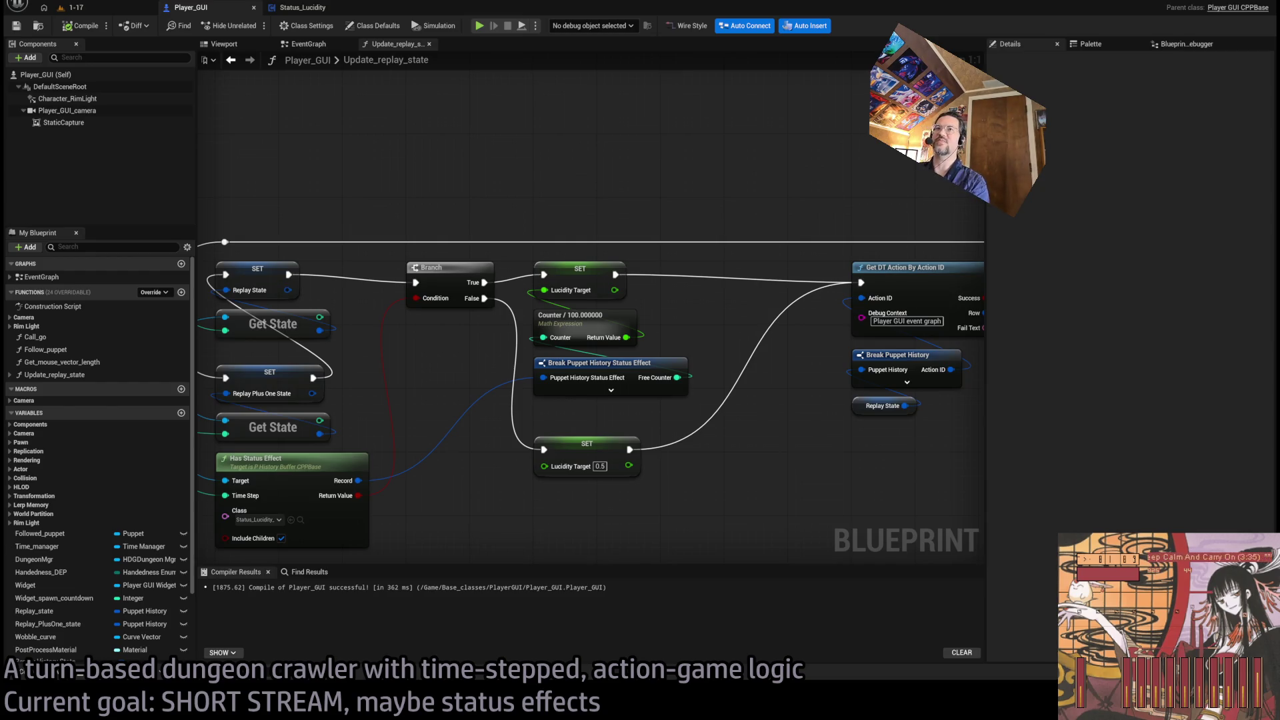
# - Switch to the 1-17 level tab to show its viewport with the Player marker
pyautogui.click(74, 8)
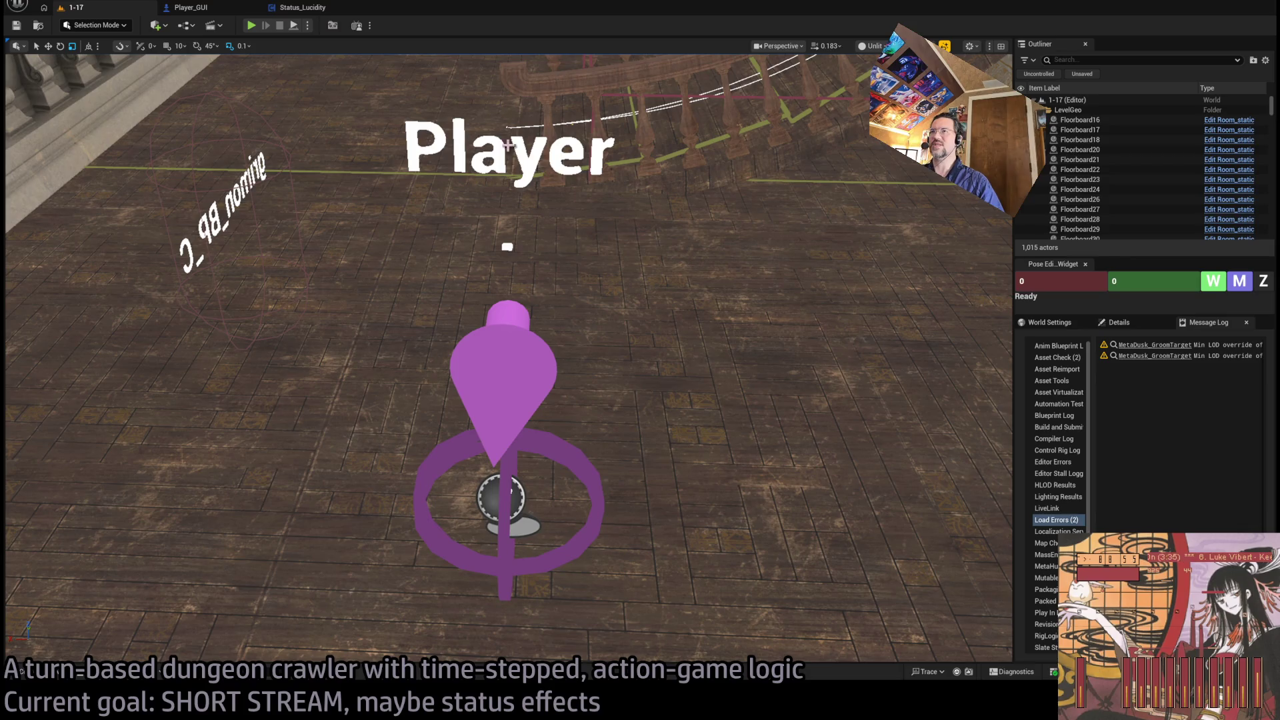
# - Turn the view toward the wall and switch the 1-17 viewport from Unlit to Lit shading
pyautogui.moveTo(510, 146); pyautogui.dragTo(426, 165)
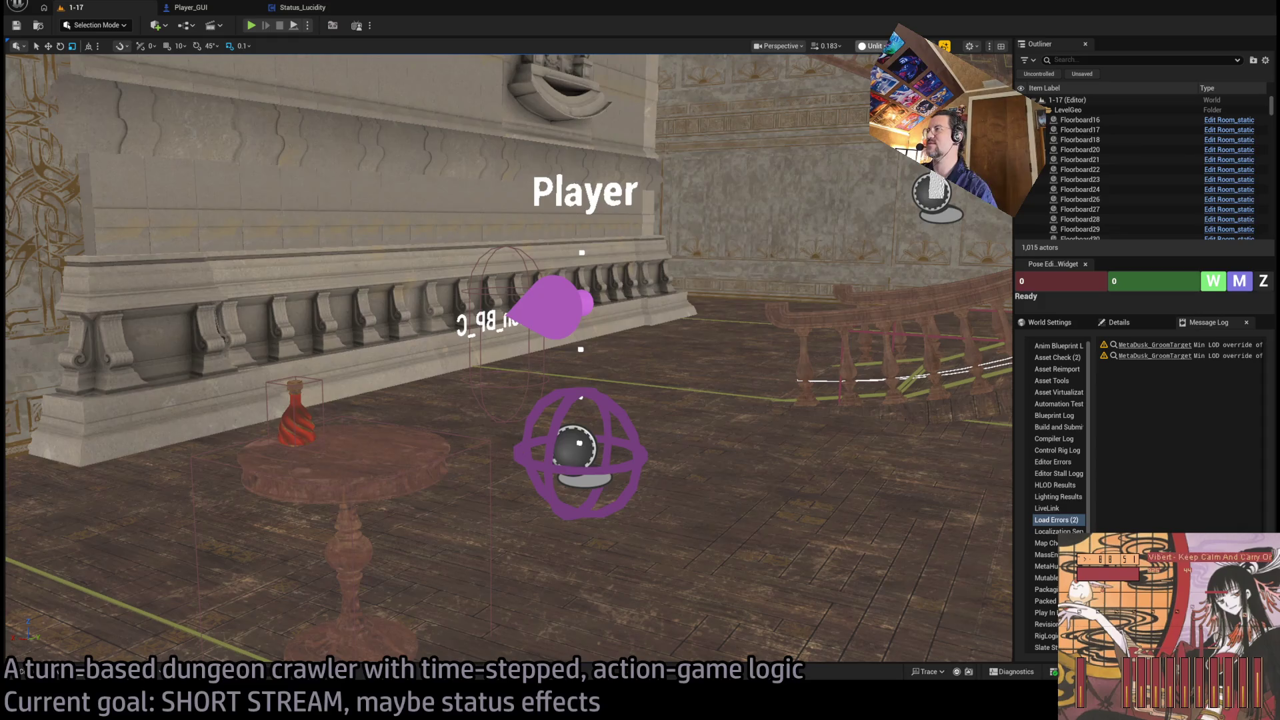
pyautogui.hotkey('alt', '4')
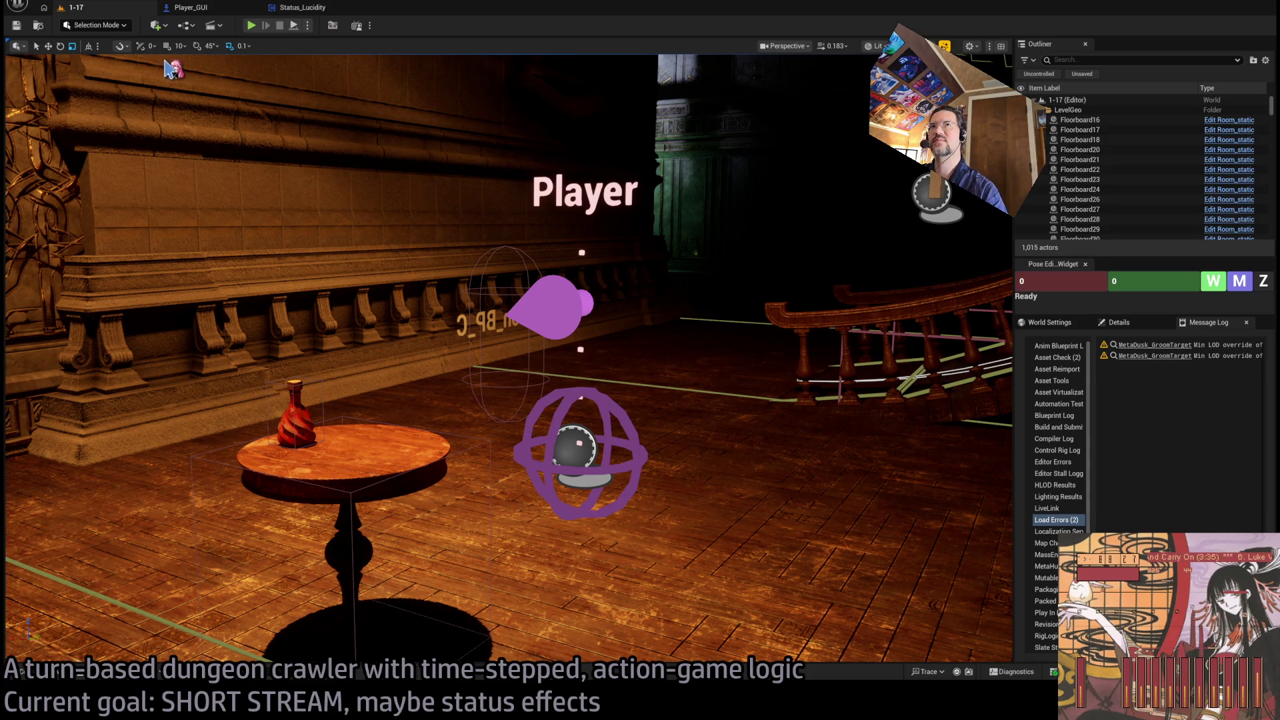
# - Start a play session and queue an action, forward moves, a held down step and the lucidity skill
pyautogui.click(251, 26)
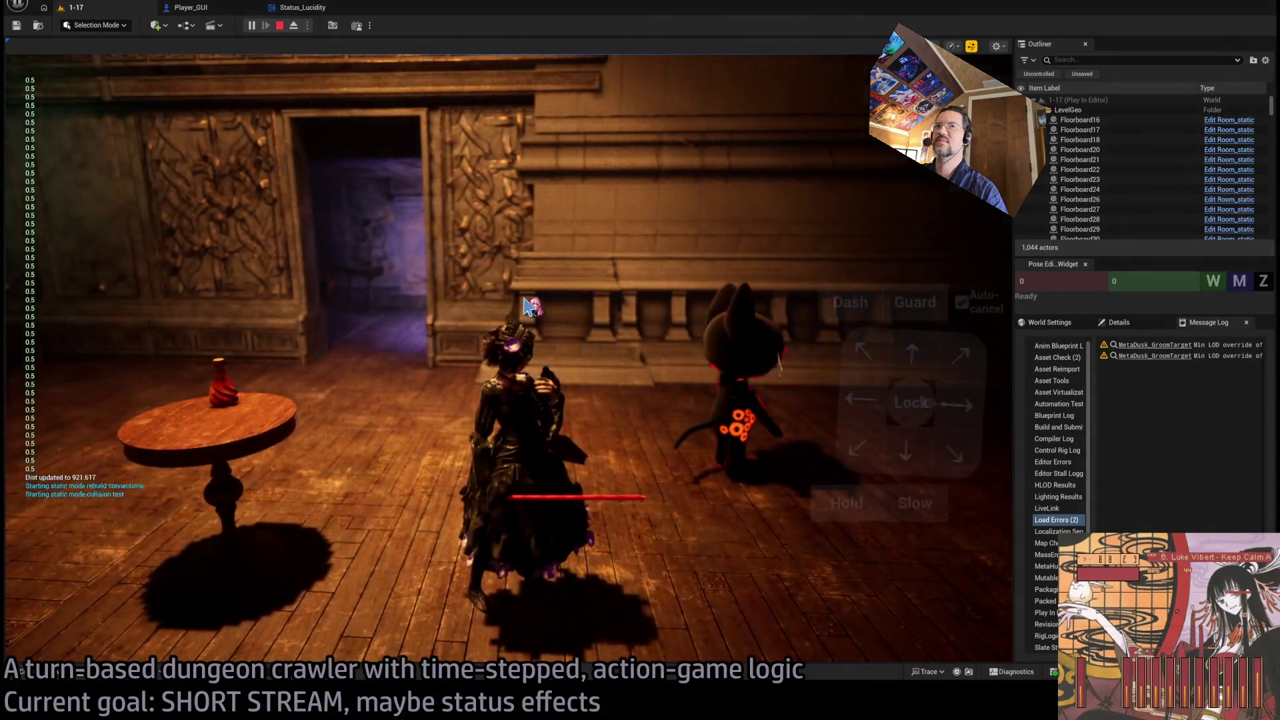
pyautogui.click(855, 193)
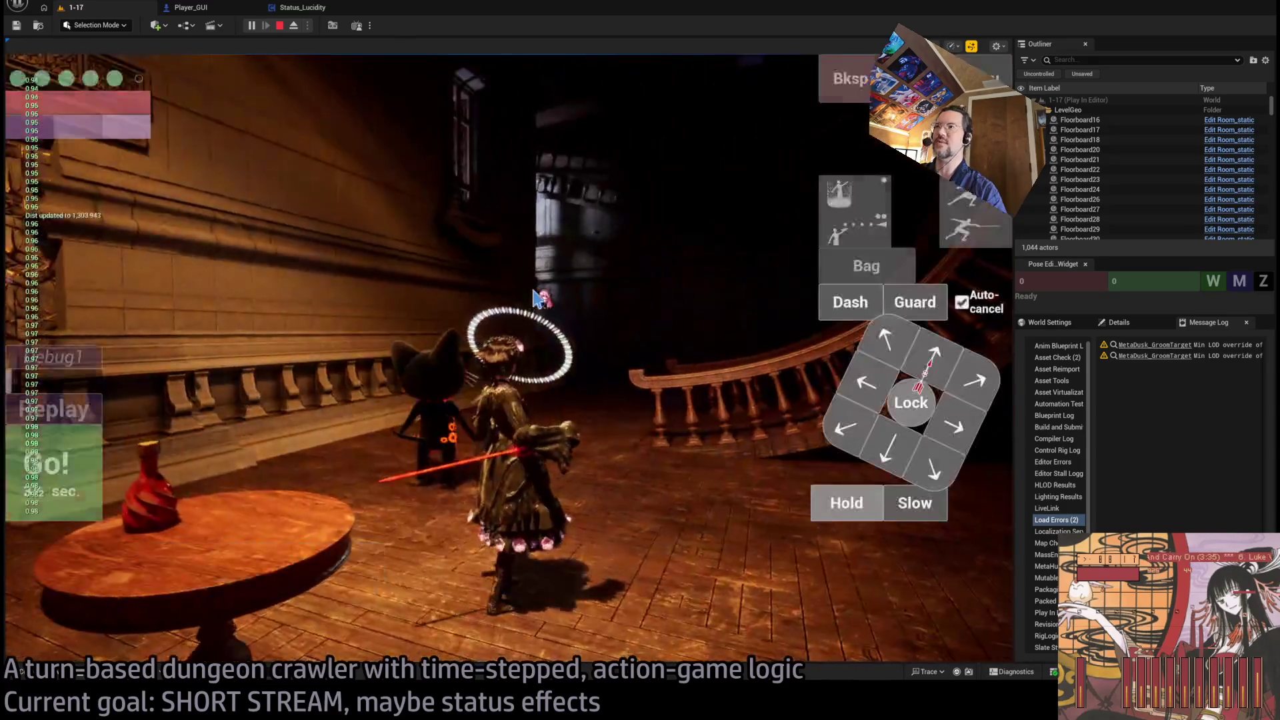
pyautogui.click(934, 361)
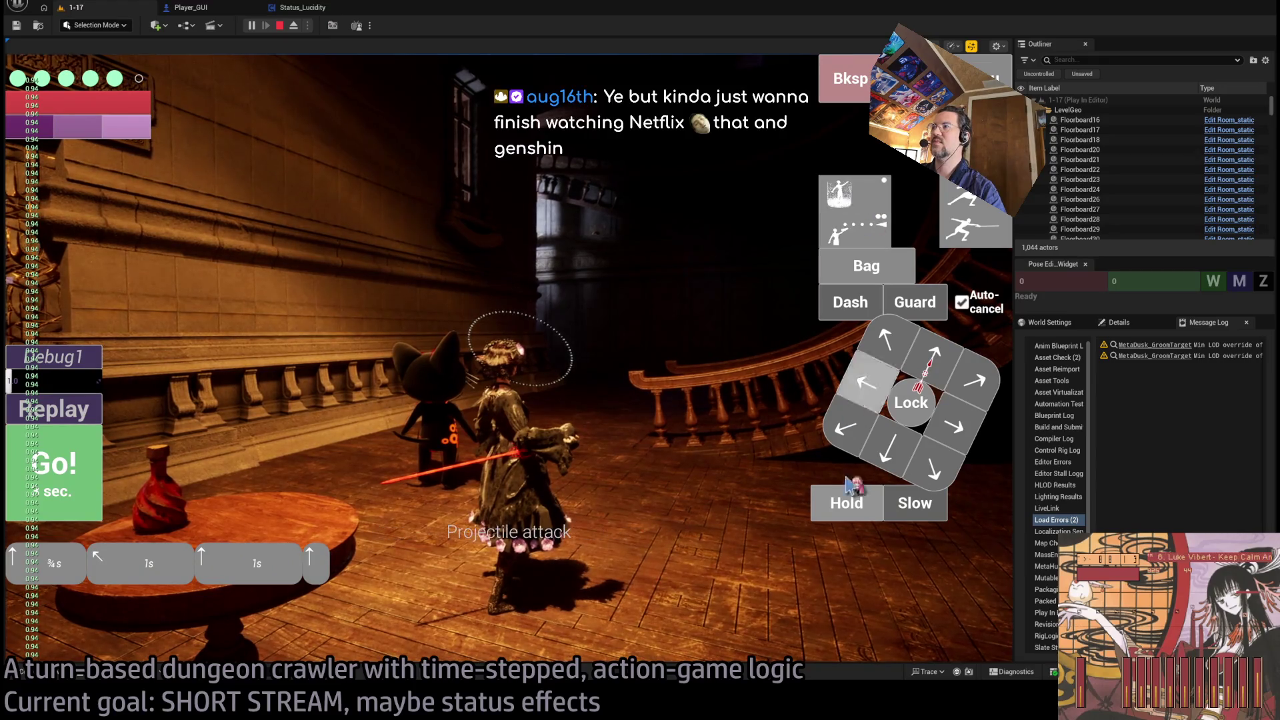
pyautogui.click(912, 504)
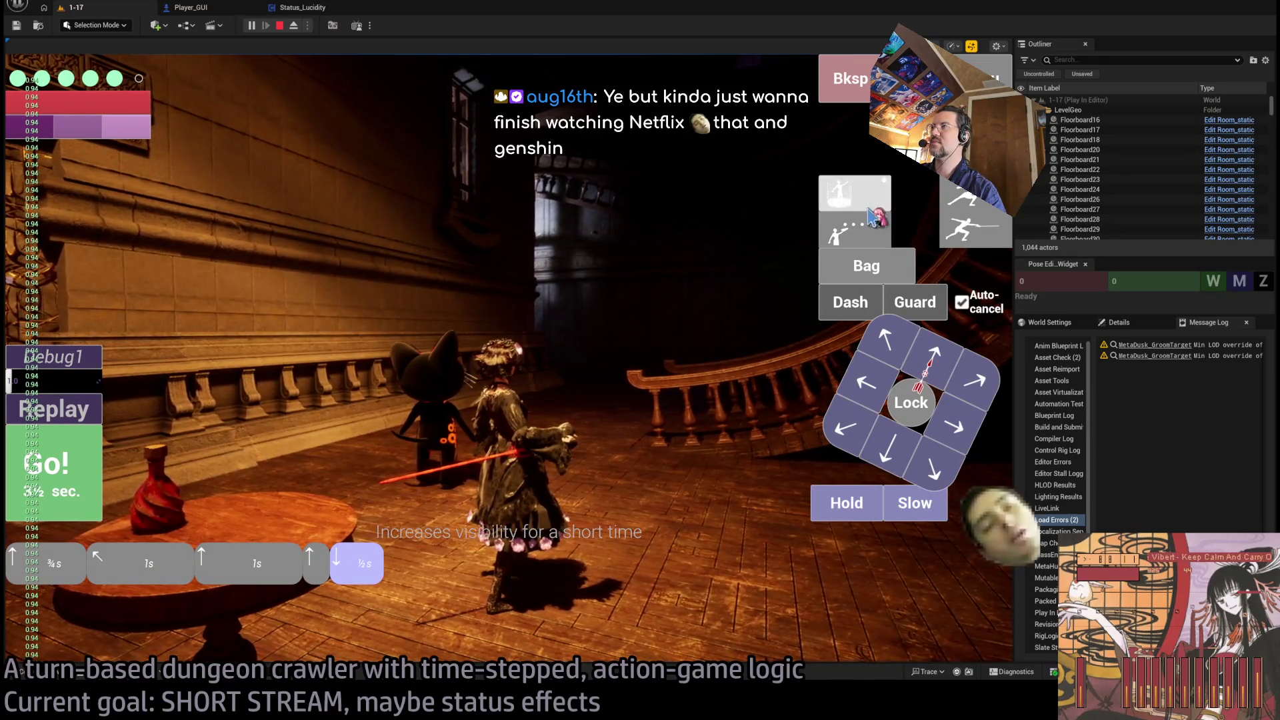
pyautogui.click(839, 193)
# - Run the queued turn, stop playing, and close the Status_Lucidity blueprint
pyautogui.click(87, 464)
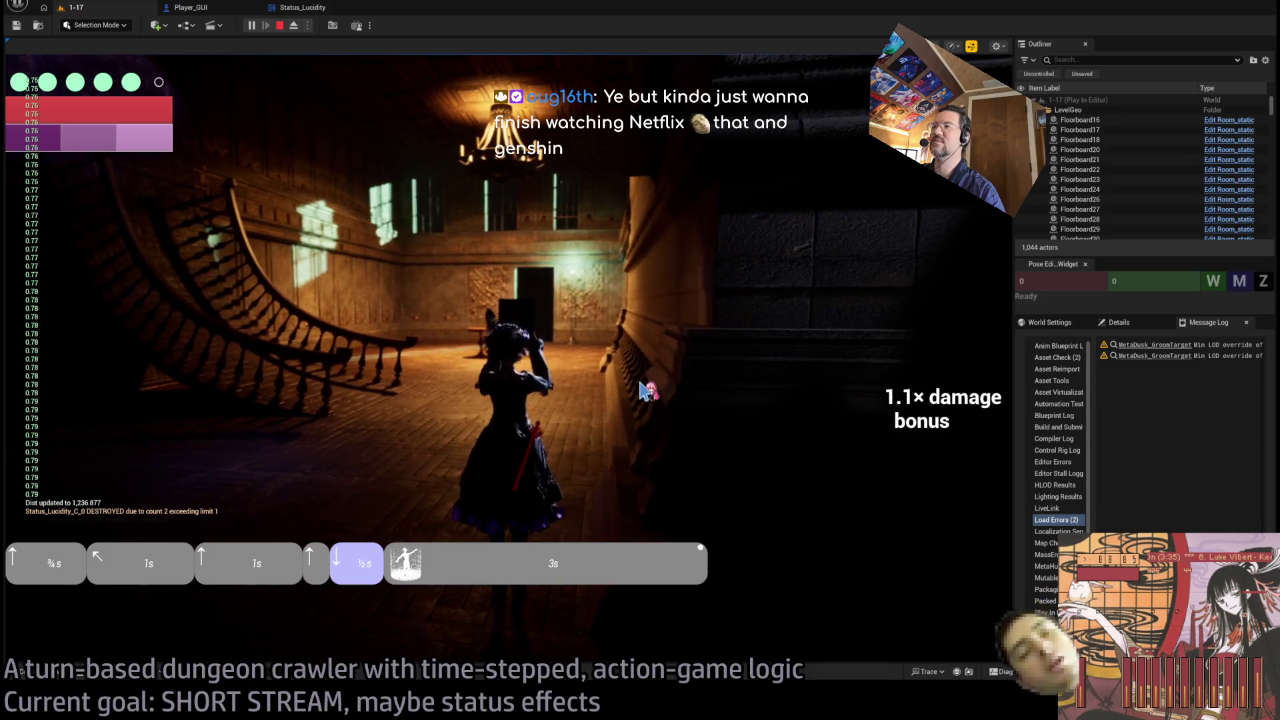
pyautogui.press('Escape')
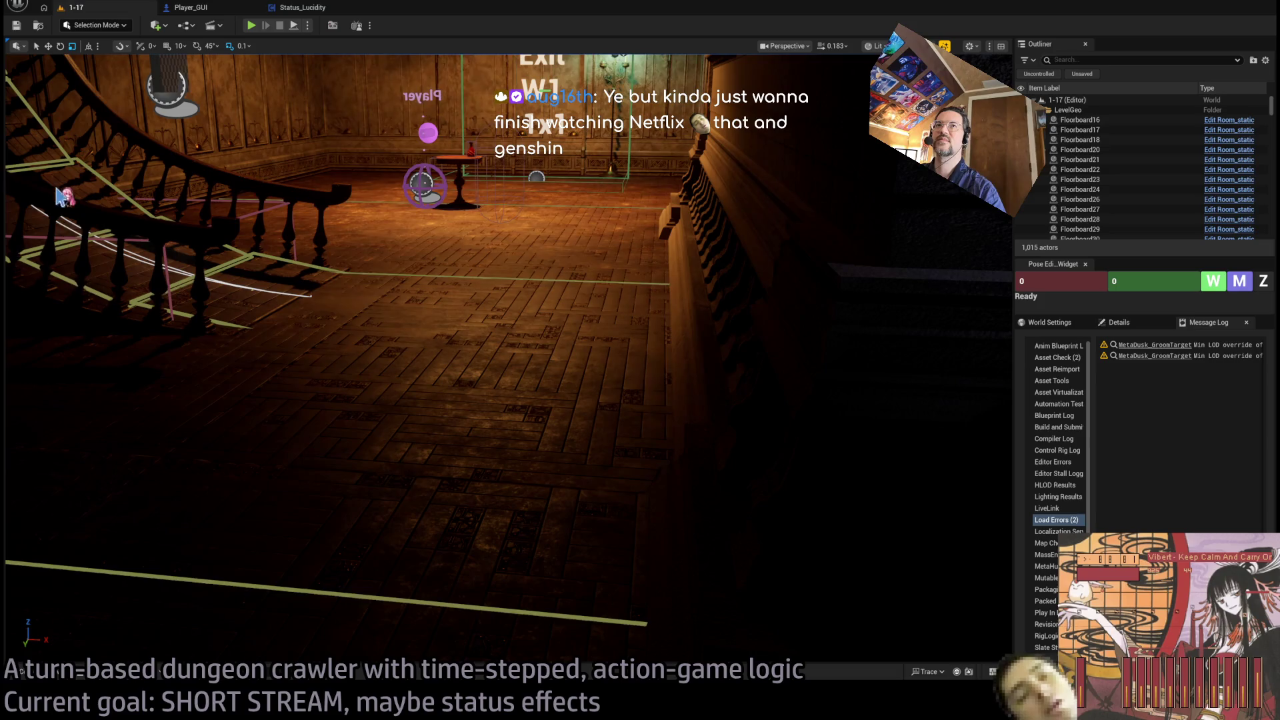
pyautogui.click(365, 6)
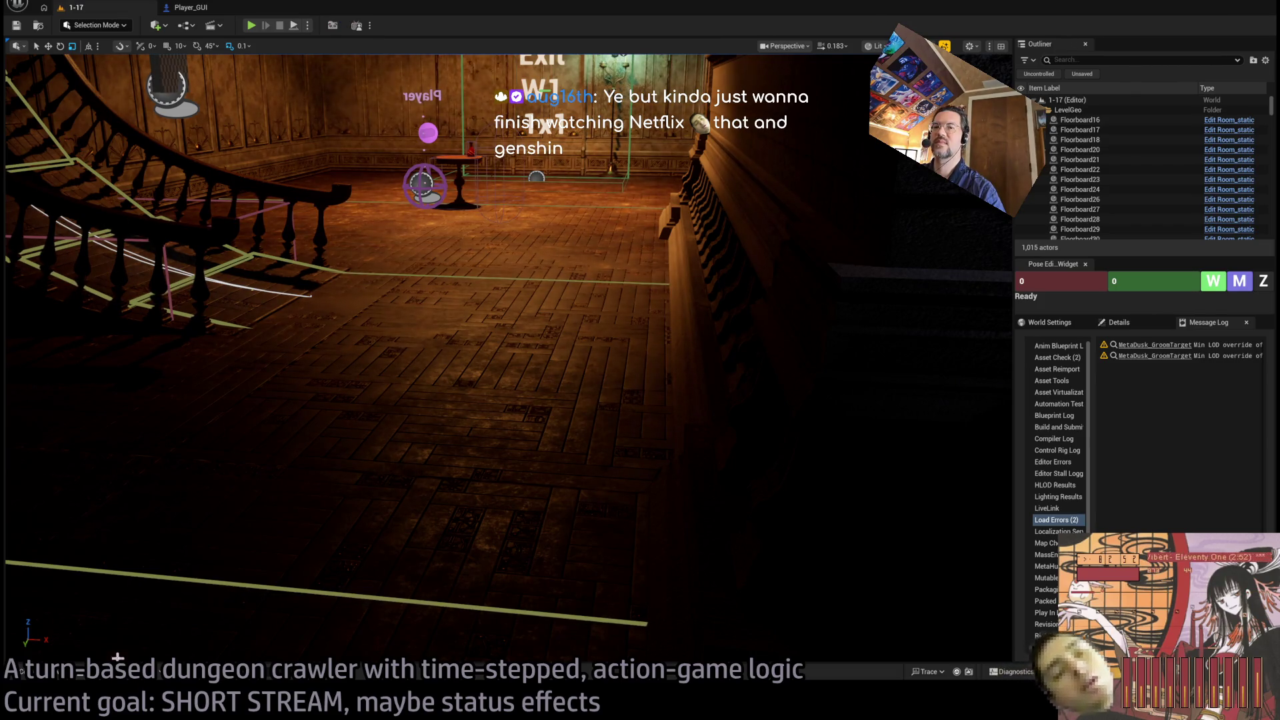